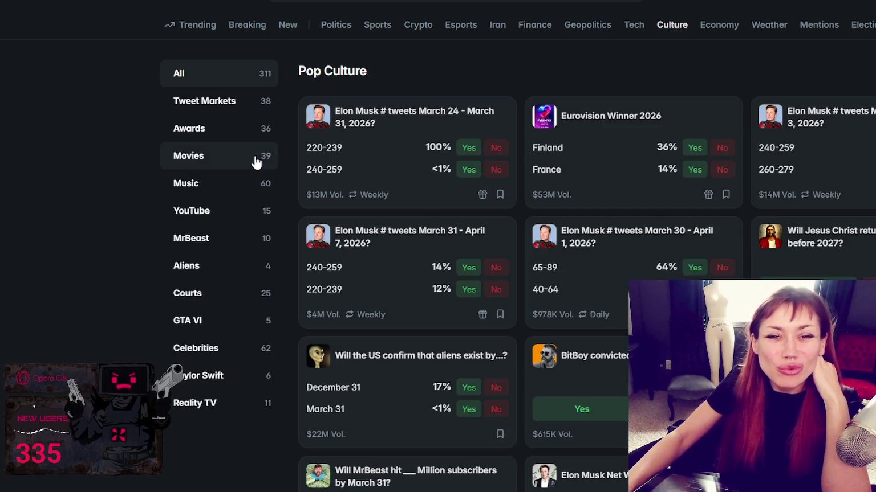
# Step: Switch Culture to Tweet Markets and browse its 38 post-count market cards, then return to the top
pyautogui.click(241, 106)
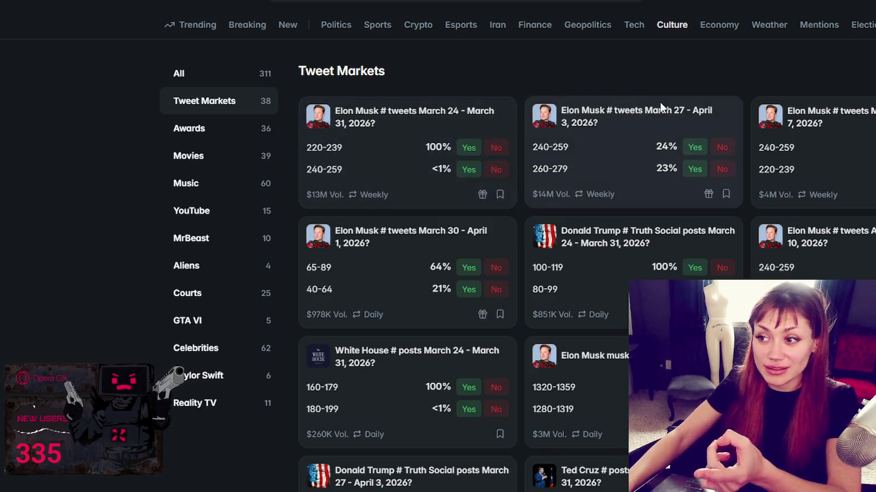
pyautogui.scroll(-1, 513, 257)
pyautogui.scroll(-1, 513, 256)
pyautogui.scroll(-1, 513, 256)
pyautogui.scroll(-2, 513, 257)
pyautogui.scroll(1, 513, 256)
pyautogui.scroll(1, 513, 257)
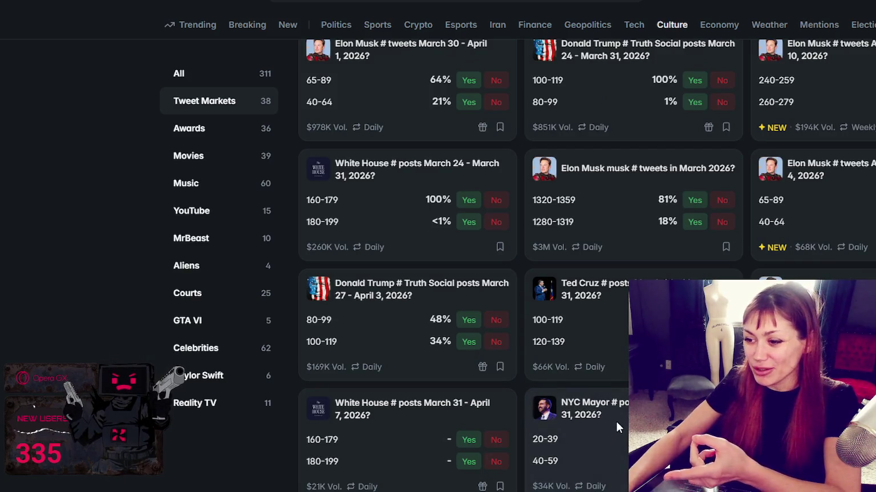
pyautogui.scroll(-2, 617, 423)
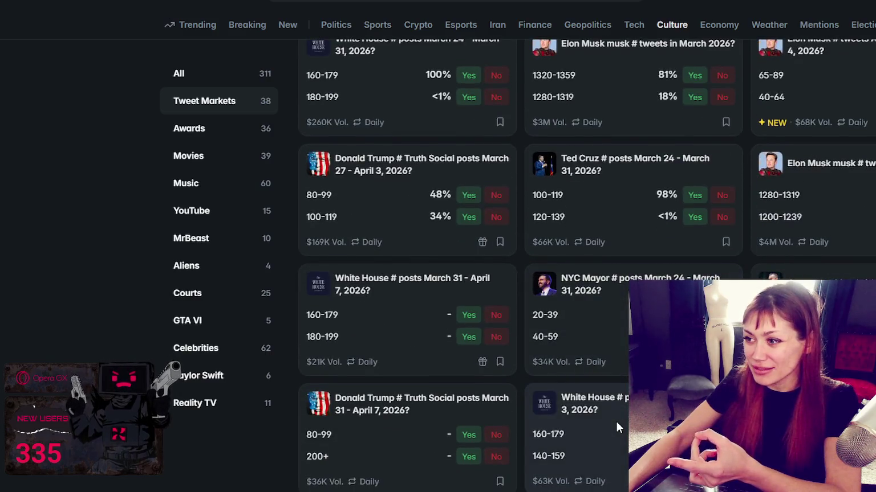
pyautogui.scroll(-3, 616, 423)
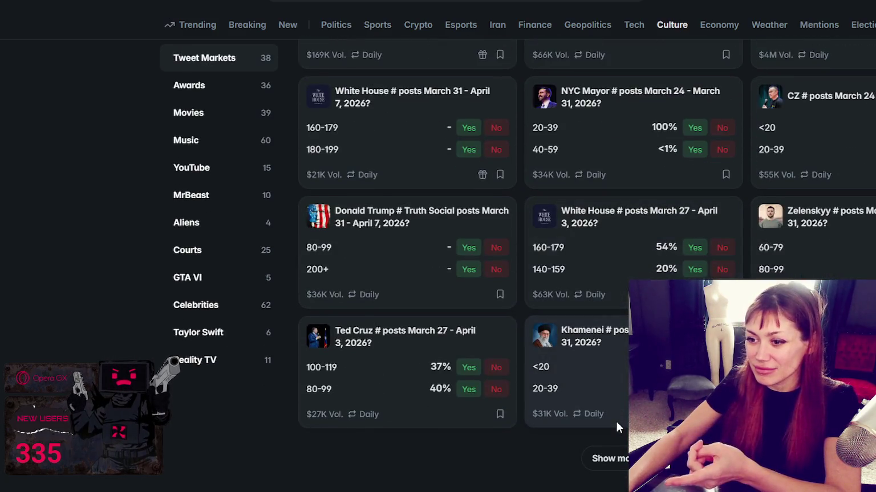
pyautogui.scroll(5, 616, 422)
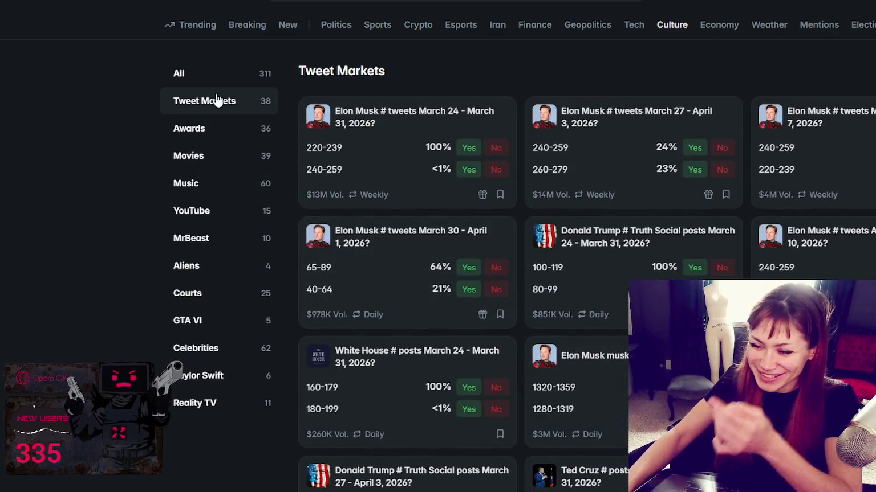
# Step: Go through Movies to the GTA VI markets and open 'What will happen before GTA VI?'
pyautogui.click(199, 165)
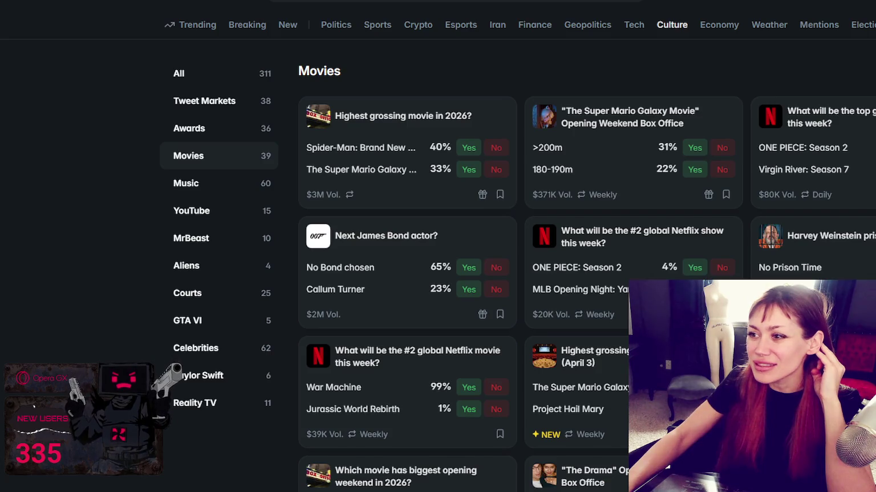
pyautogui.click(264, 311)
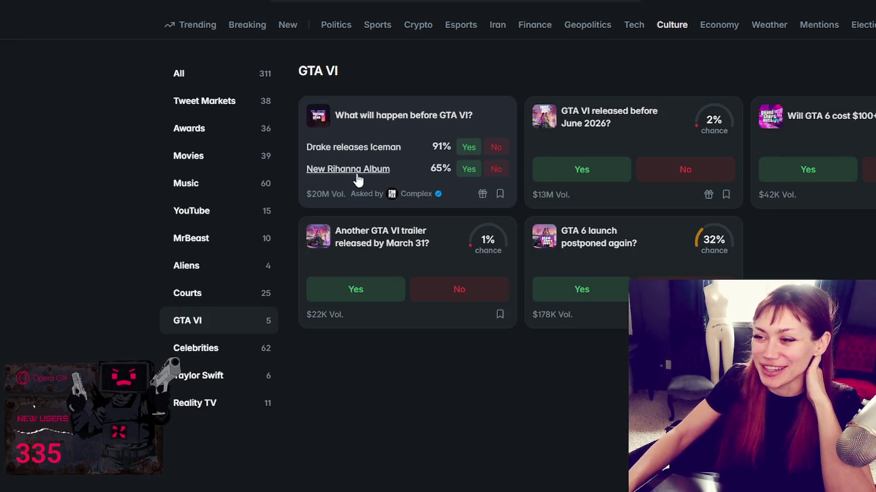
pyautogui.click(429, 116)
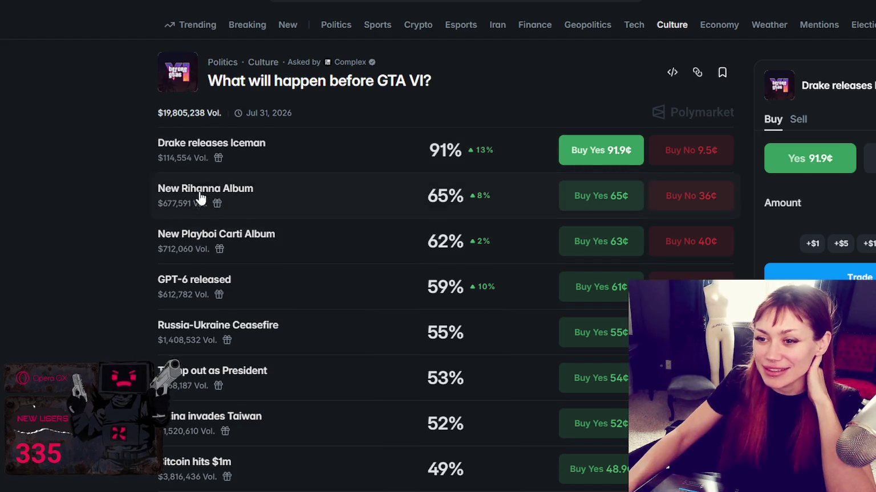
# Step: Scroll through the GTA VI outcome odds, from New Playboi Carti Album 62% to Bitcoin hits $1m 49%
pyautogui.scroll(-1, 186, 161)
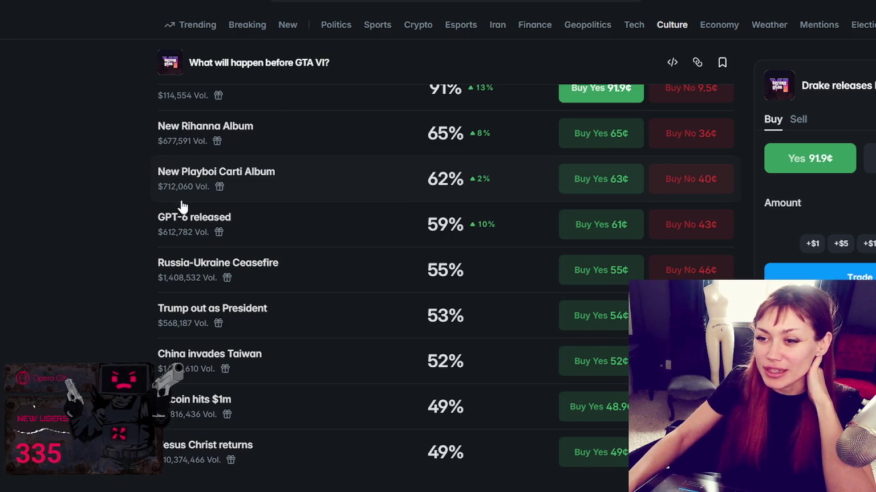
pyautogui.scroll(-1, 267, 186)
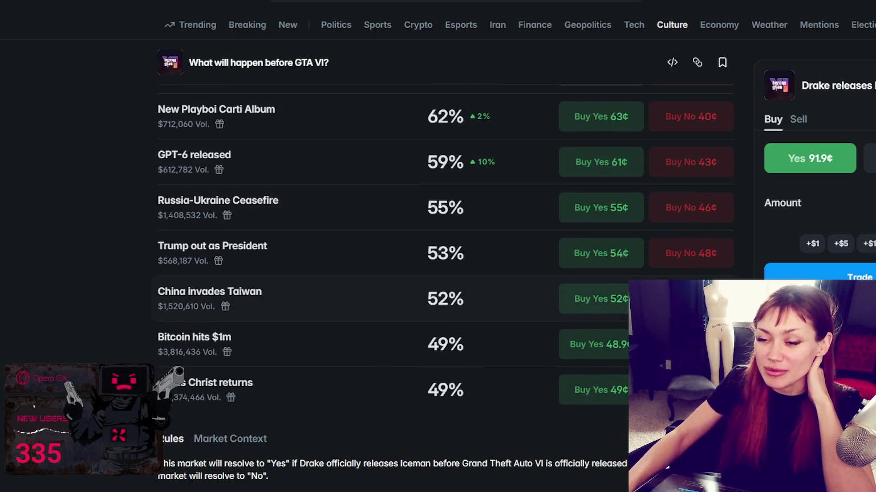
pyautogui.scroll(2, 122, 205)
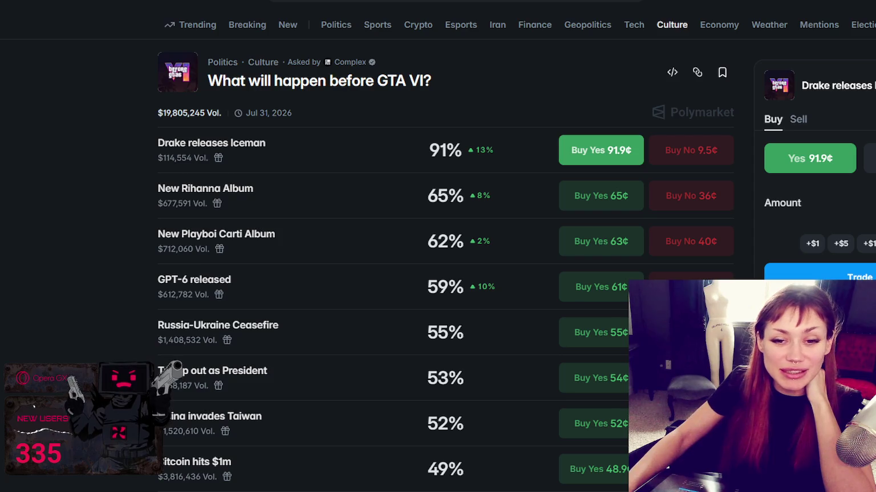
pyautogui.scroll(-2, 357, 346)
pyautogui.scroll(-1, 357, 338)
pyautogui.scroll(1, 358, 338)
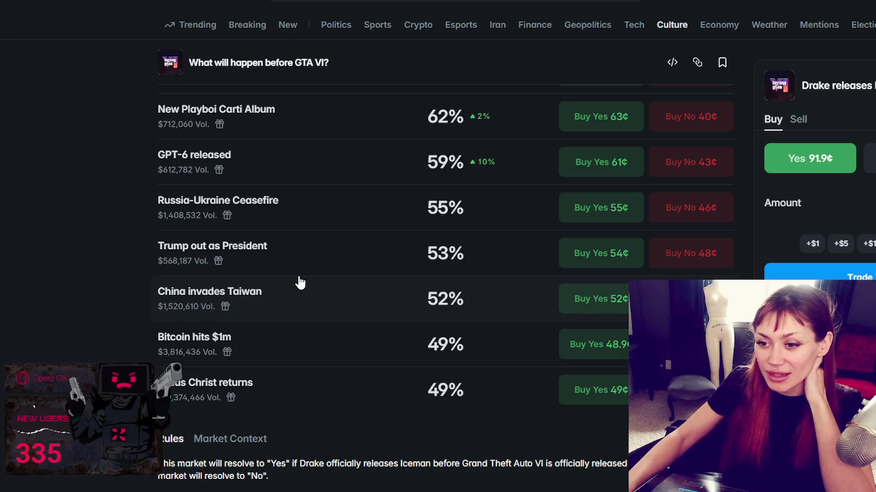
pyautogui.scroll(-1, 299, 282)
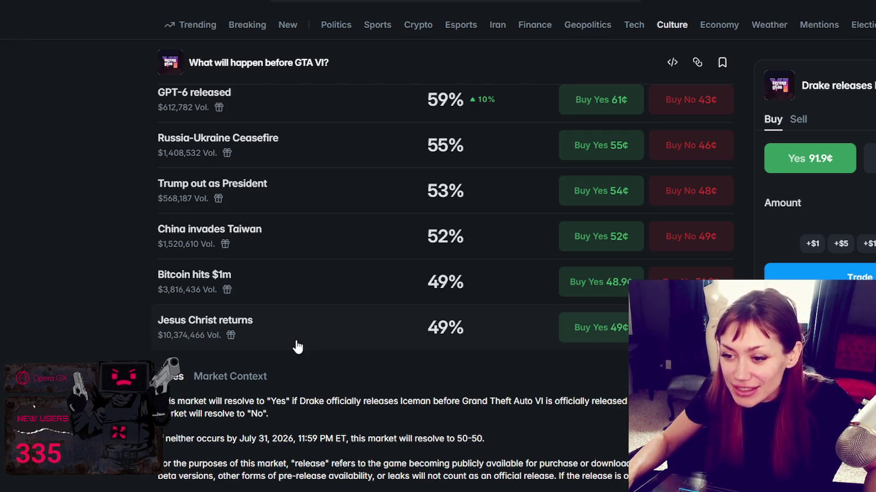
# Step: Expand the order book for the Jesus Christ returns outcome
pyautogui.click(169, 342)
pyautogui.scroll(-4, 169, 342)
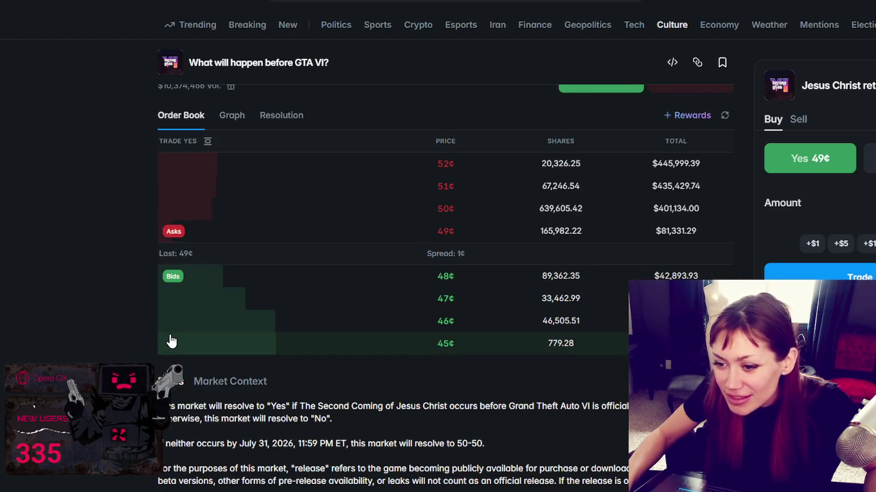
pyautogui.scroll(1, 183, 319)
pyautogui.scroll(2, 183, 239)
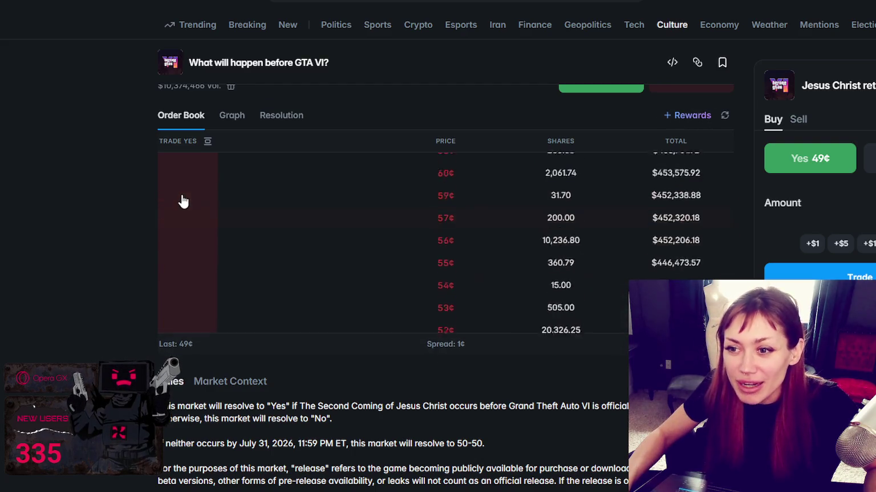
pyautogui.scroll(2, 160, 148)
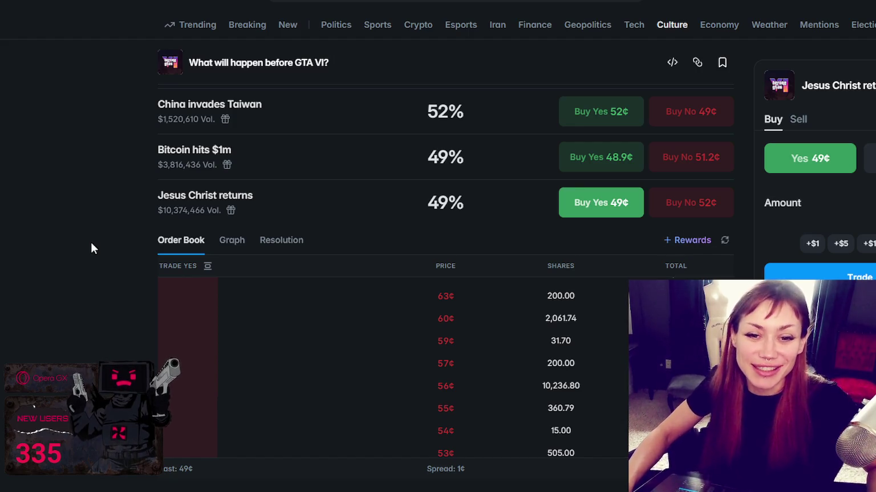
pyautogui.scroll(-6, 97, 234)
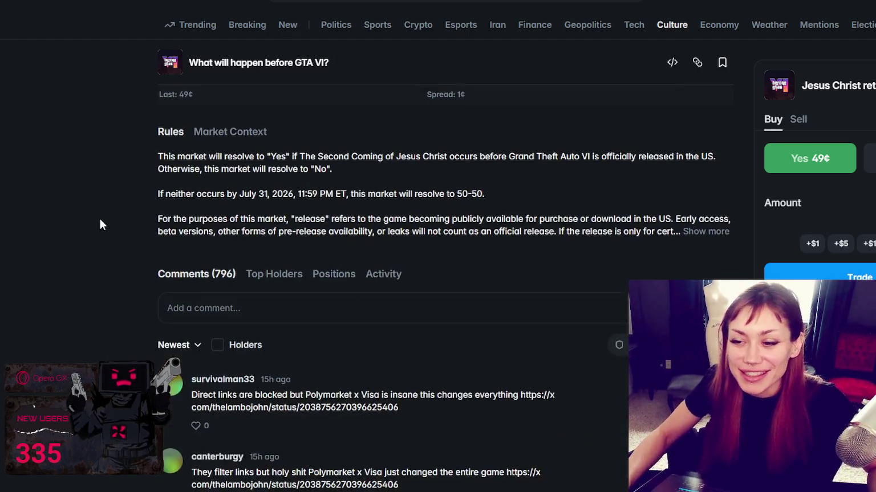
pyautogui.scroll(2, 81, 228)
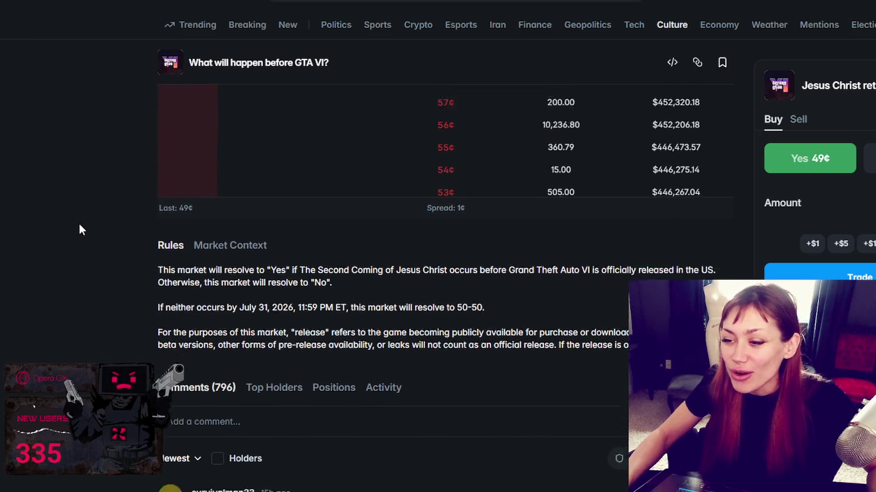
pyautogui.scroll(-5, 79, 224)
# Step: Read the Rules, which resolve 50-50 if neither occurs by July 31, 2026, and the Comments
pyautogui.rightClick(79, 228)
pyautogui.click(62, 195)
pyautogui.scroll(-6, 79, 233)
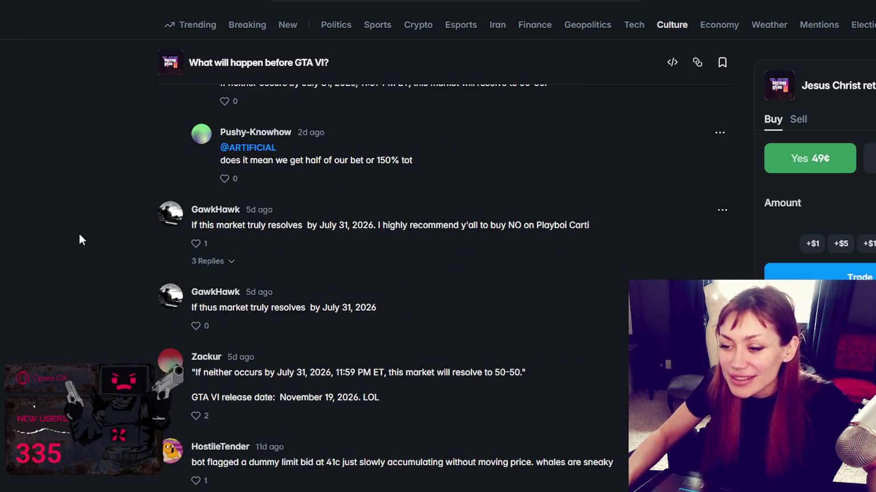
pyautogui.scroll(3, 79, 234)
pyautogui.scroll(8, 80, 229)
pyautogui.scroll(1, 79, 232)
pyautogui.scroll(2, 80, 232)
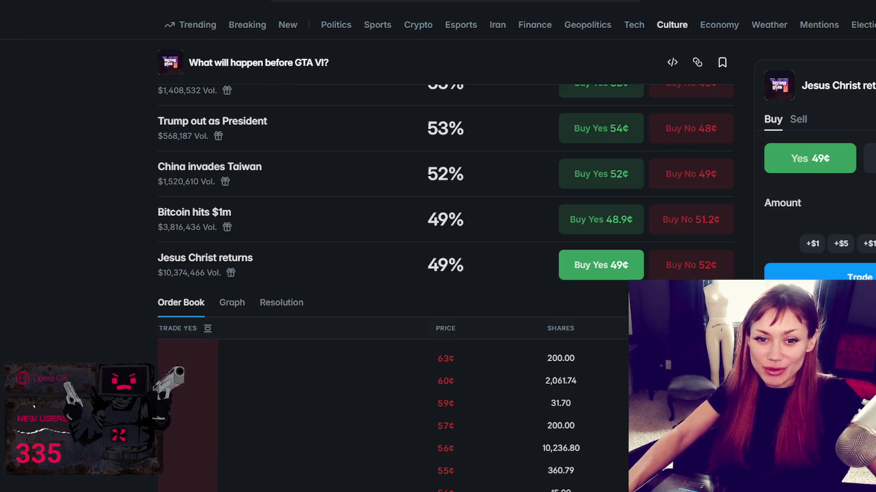
pyautogui.scroll(5, 297, 267)
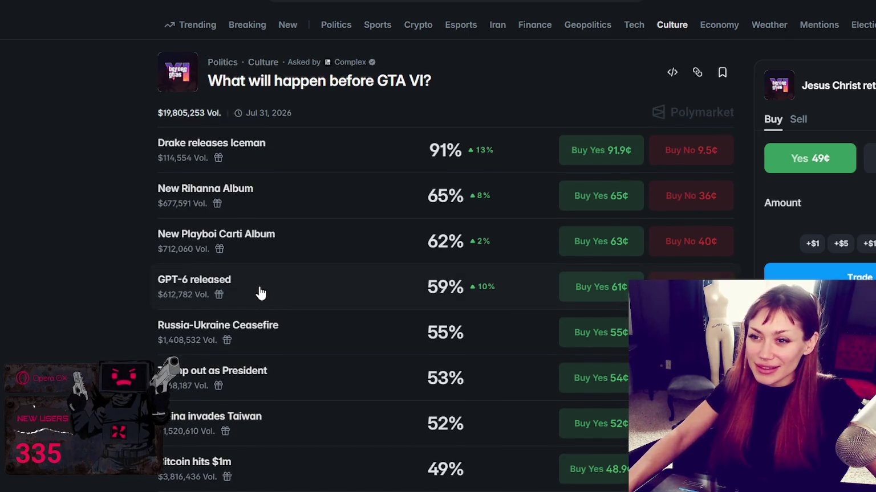
pyautogui.scroll(-5, 260, 293)
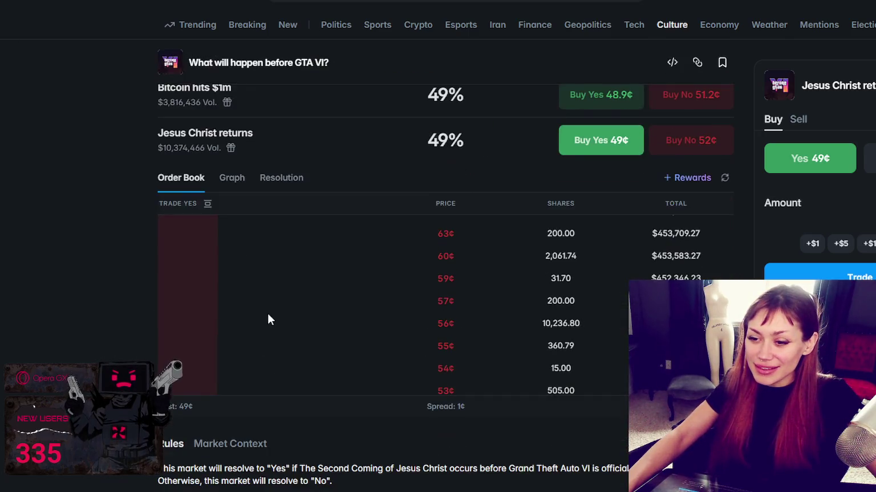
pyautogui.scroll(3, 265, 319)
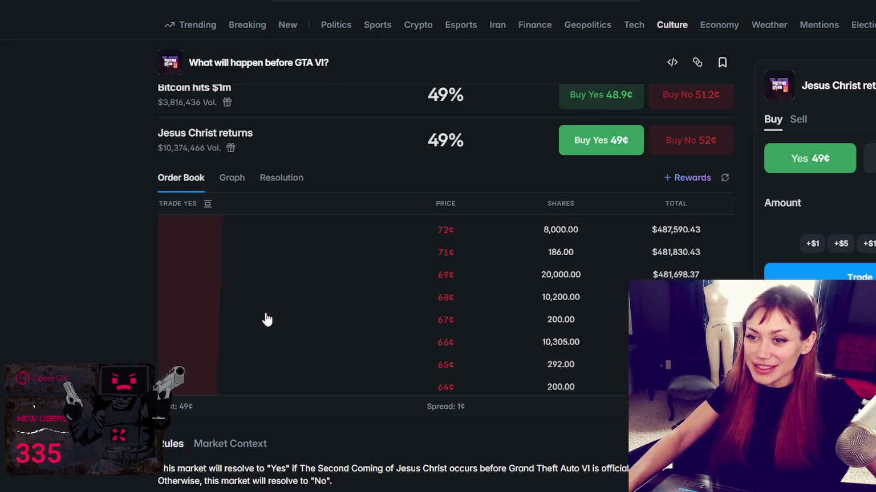
pyautogui.scroll(5, 57, 288)
pyautogui.scroll(2, 57, 289)
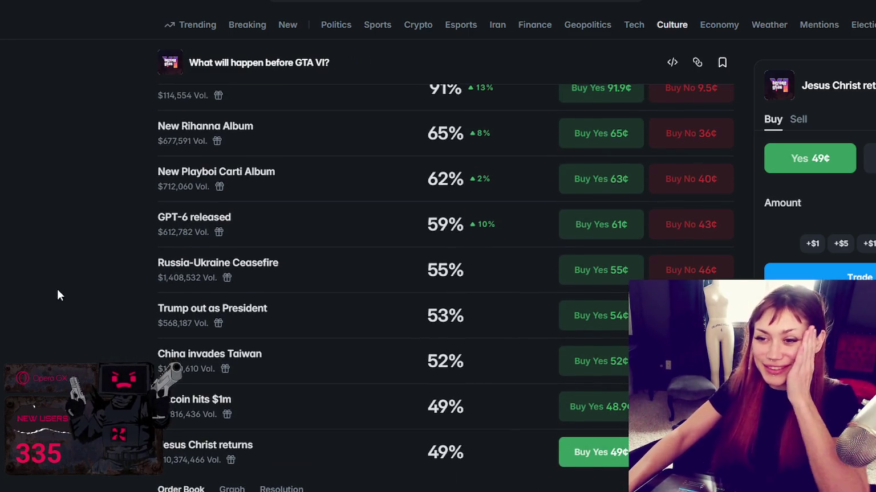
pyautogui.scroll(1, 58, 294)
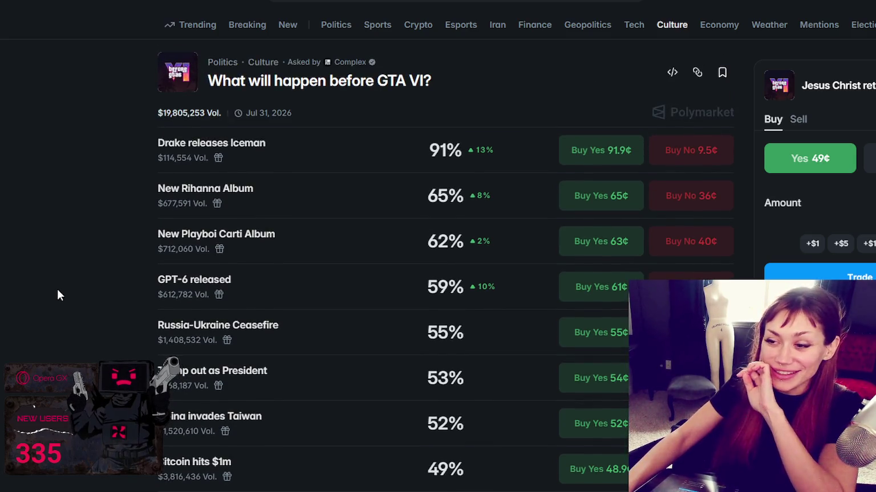
pyautogui.scroll(-2, 58, 295)
pyautogui.scroll(-2, 58, 294)
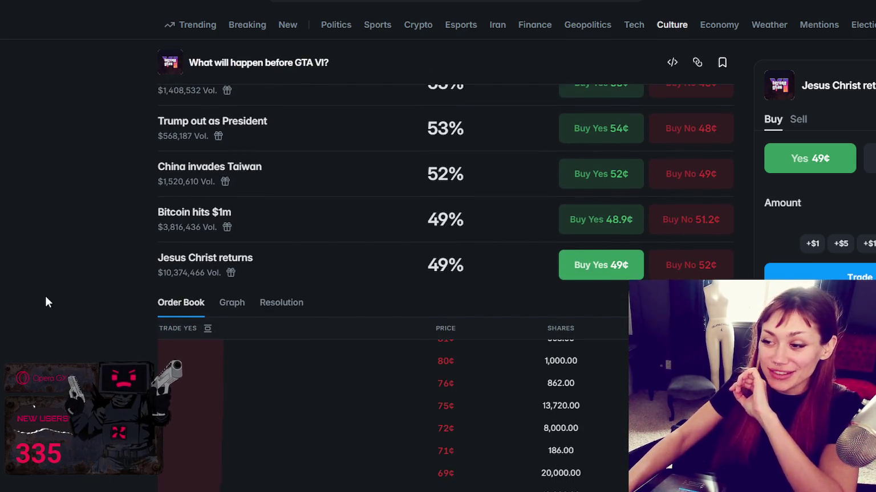
pyautogui.scroll(-4, 46, 296)
pyautogui.scroll(-1, 46, 297)
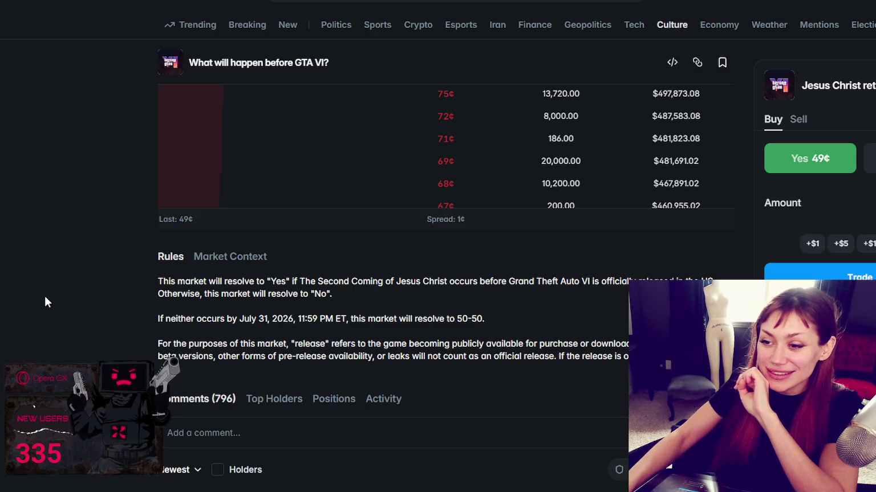
pyautogui.scroll(-1, 47, 302)
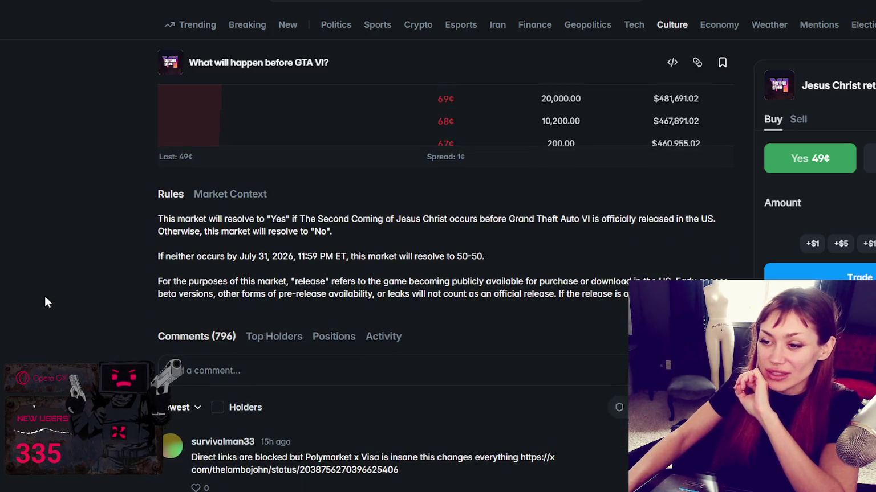
pyautogui.moveTo(163, 219)
pyautogui.mouseDown()
pyautogui.moveTo(720, 223)
pyautogui.moveTo(273, 228)
pyautogui.moveTo(357, 236)
pyautogui.mouseUp()
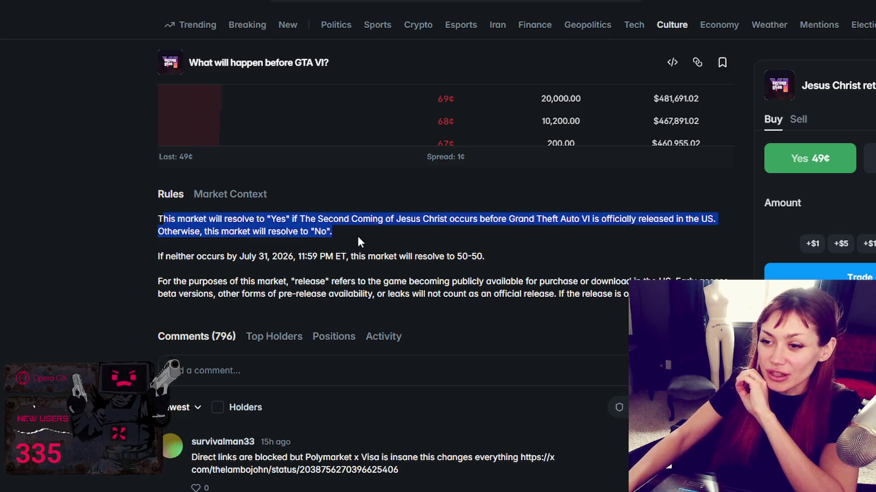
pyautogui.click(169, 265)
pyautogui.moveTo(158, 258); pyautogui.dragTo(251, 262)
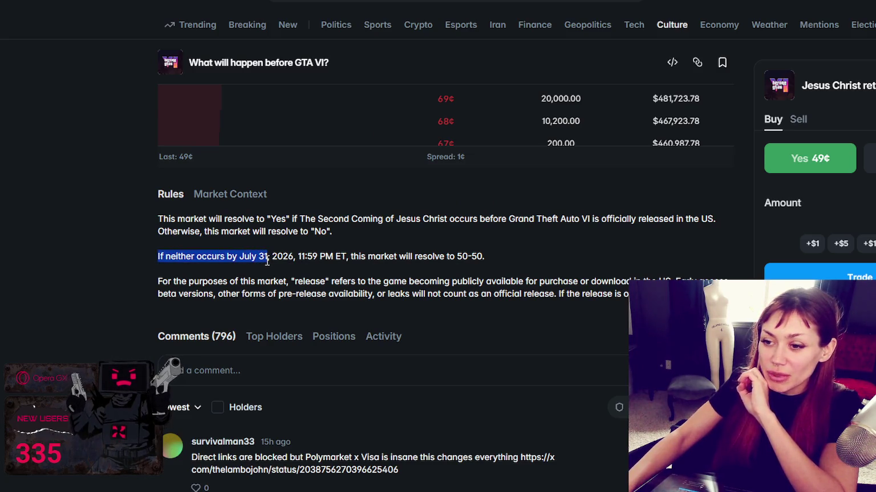
pyautogui.moveTo(267, 261); pyautogui.dragTo(499, 261)
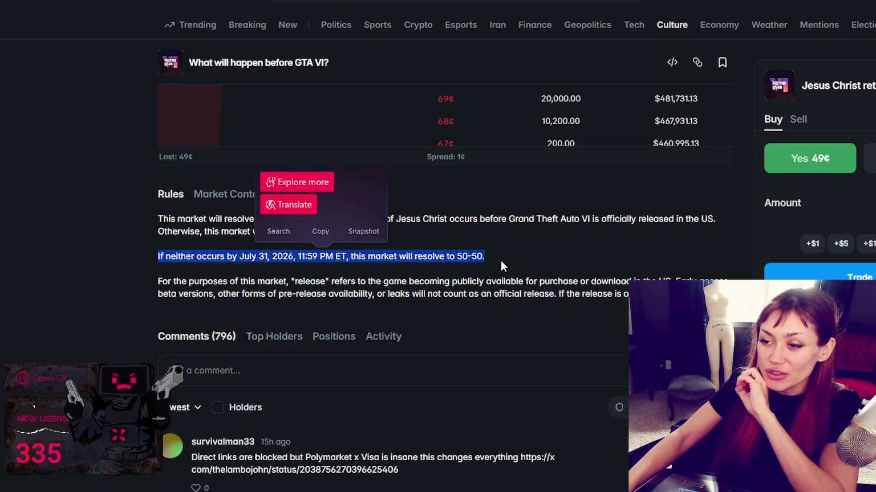
pyautogui.click(500, 260)
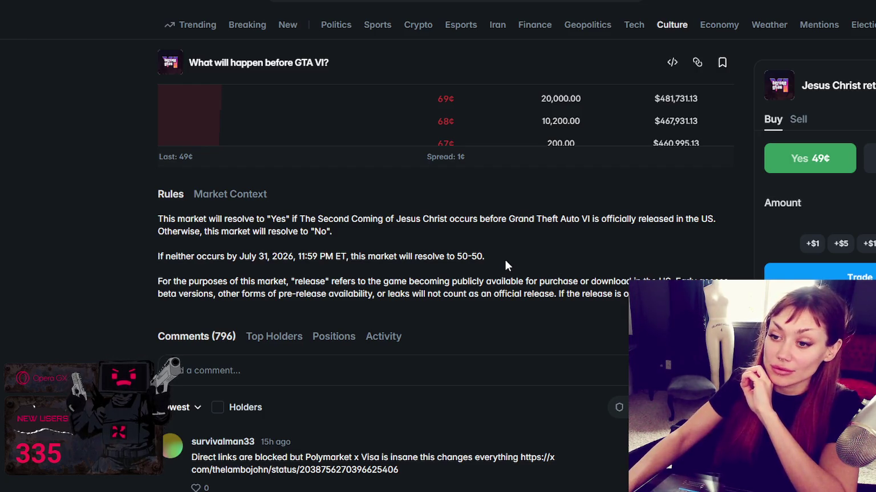
pyautogui.moveTo(237, 257); pyautogui.dragTo(291, 258)
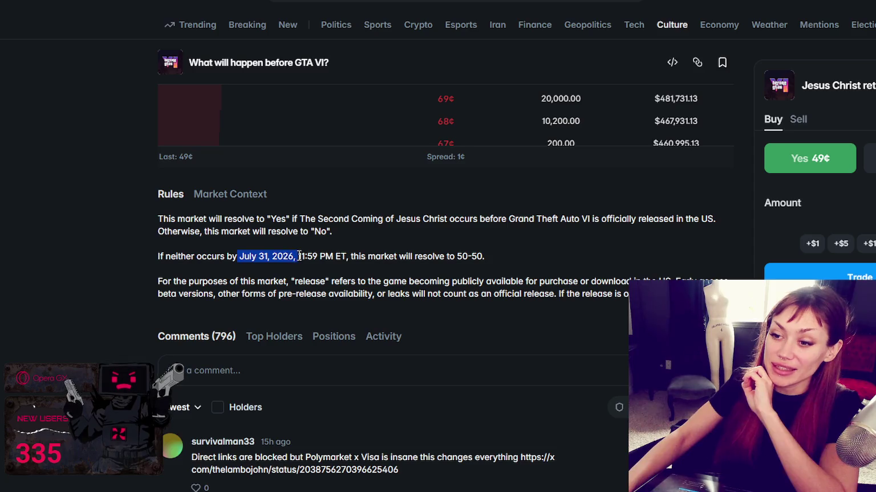
pyautogui.click(558, 253)
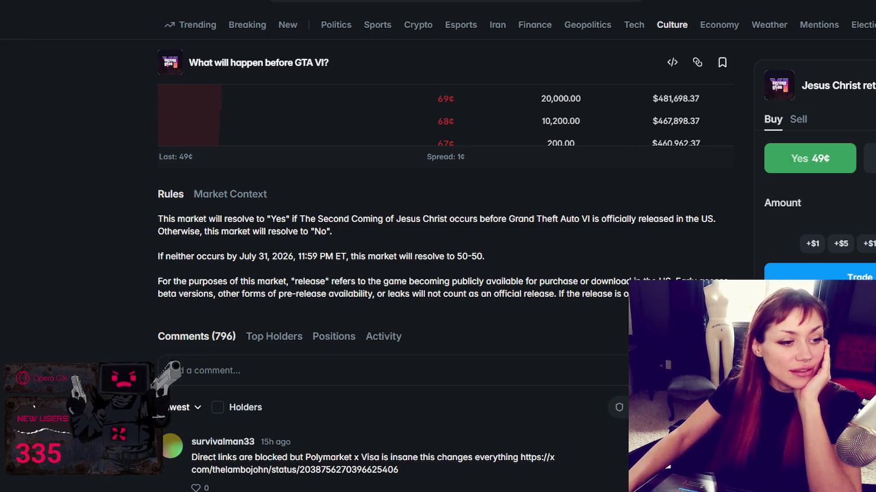
pyautogui.scroll(-2, 615, 379)
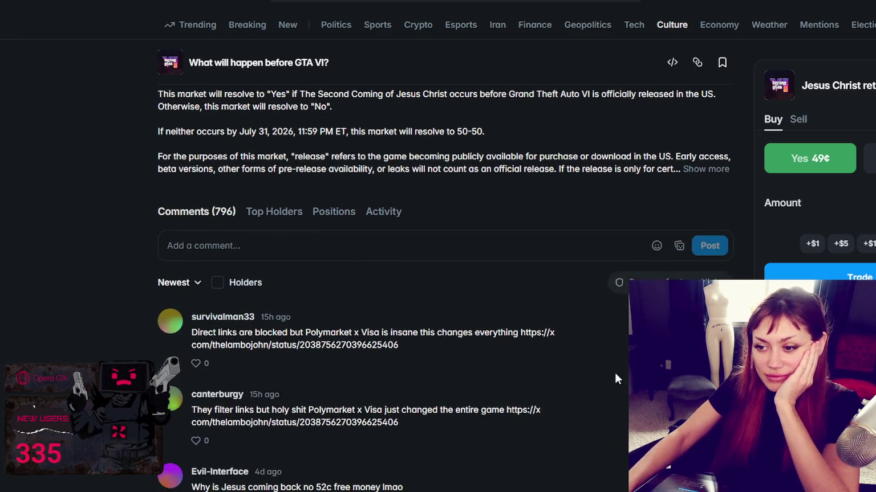
pyautogui.scroll(-3, 617, 374)
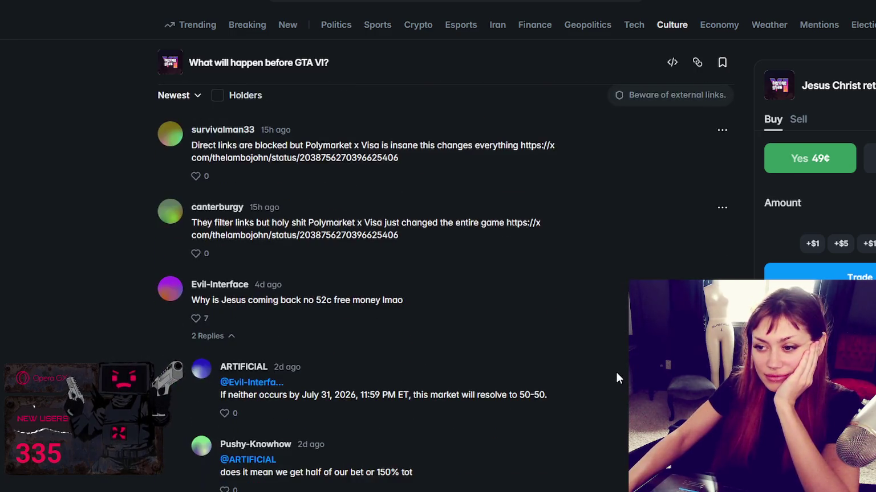
pyautogui.scroll(-2, 616, 378)
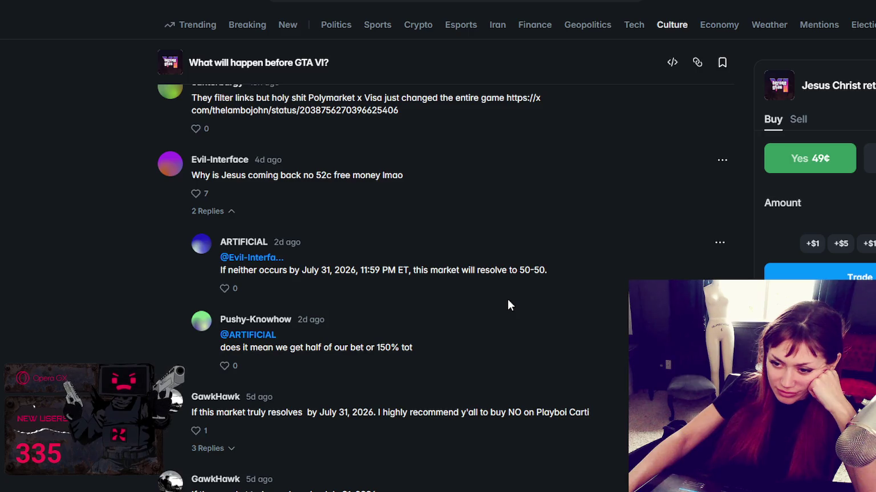
pyautogui.scroll(-4, 507, 300)
pyautogui.scroll(5, 507, 301)
pyautogui.scroll(6, 507, 300)
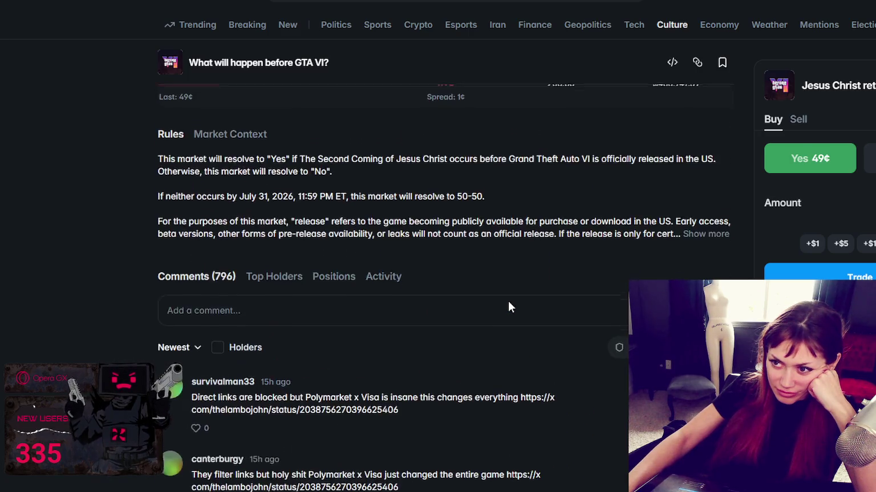
pyautogui.scroll(10, 507, 301)
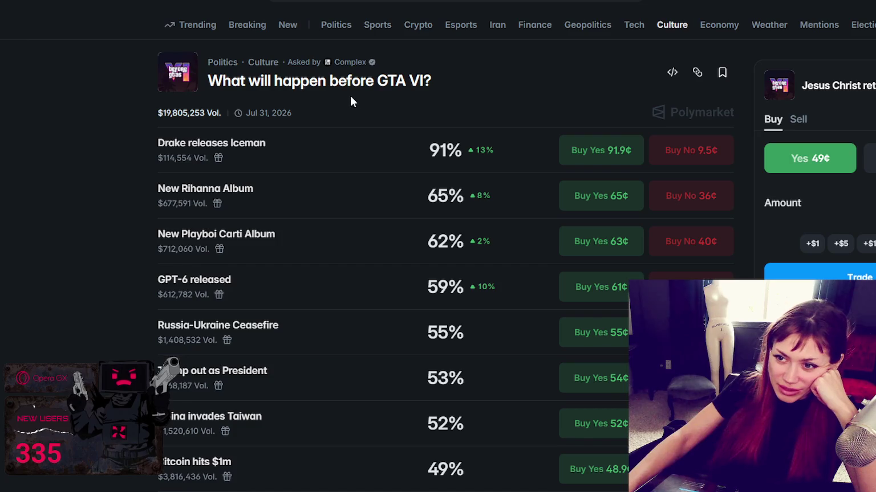
pyautogui.moveTo(239, 113)
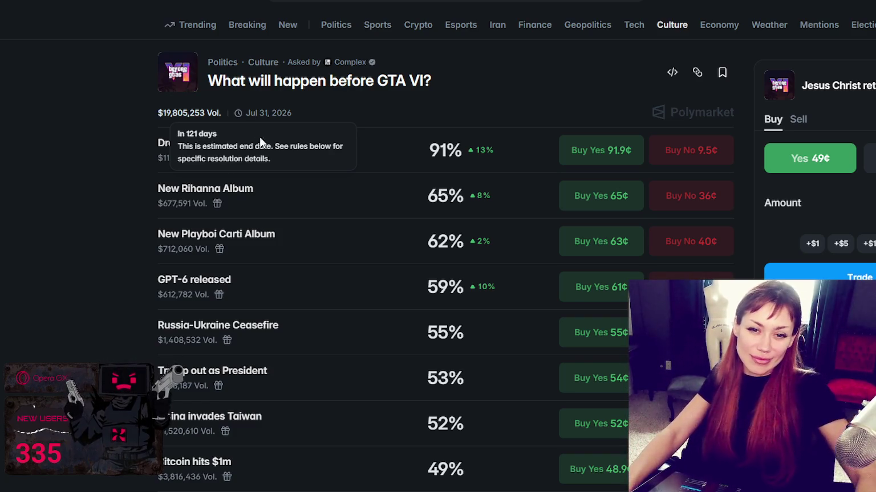
pyautogui.scroll(-2, 397, 189)
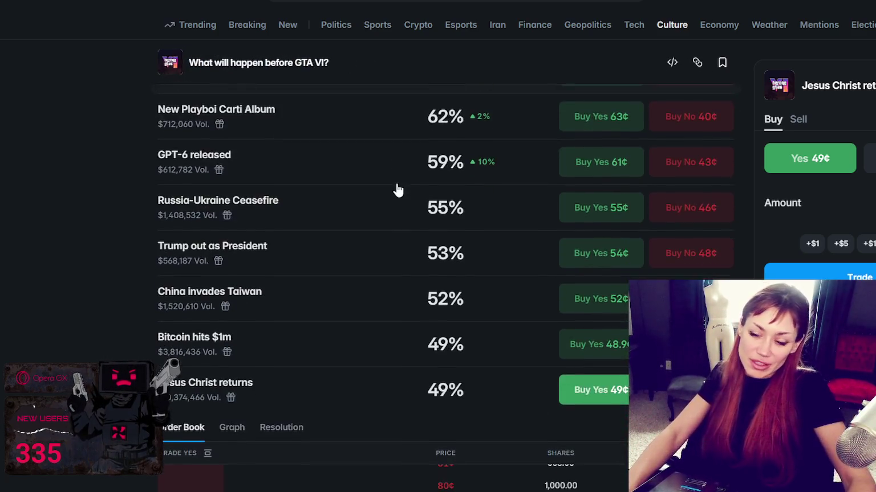
pyautogui.scroll(-3, 411, 251)
pyautogui.scroll(-5, 308, 322)
pyautogui.scroll(-5, 307, 321)
pyautogui.scroll(-4, 310, 308)
pyautogui.scroll(-2, 309, 325)
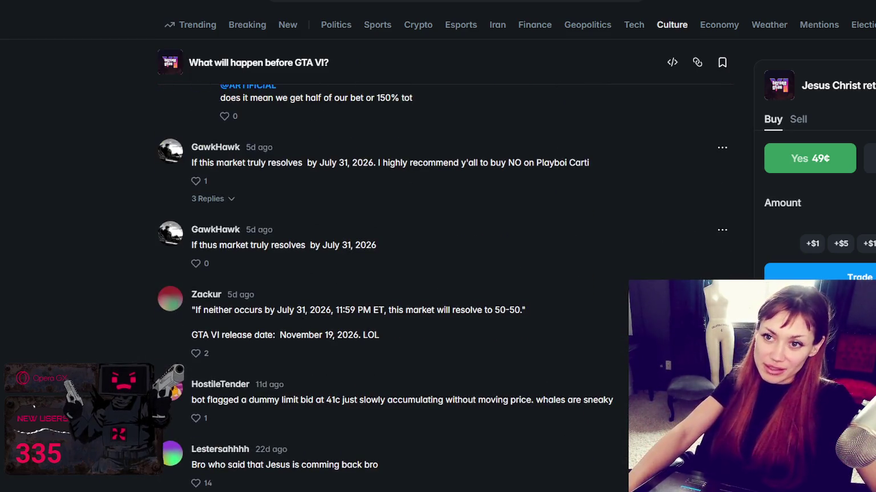
pyautogui.scroll(10, 342, 278)
pyautogui.scroll(5, 359, 265)
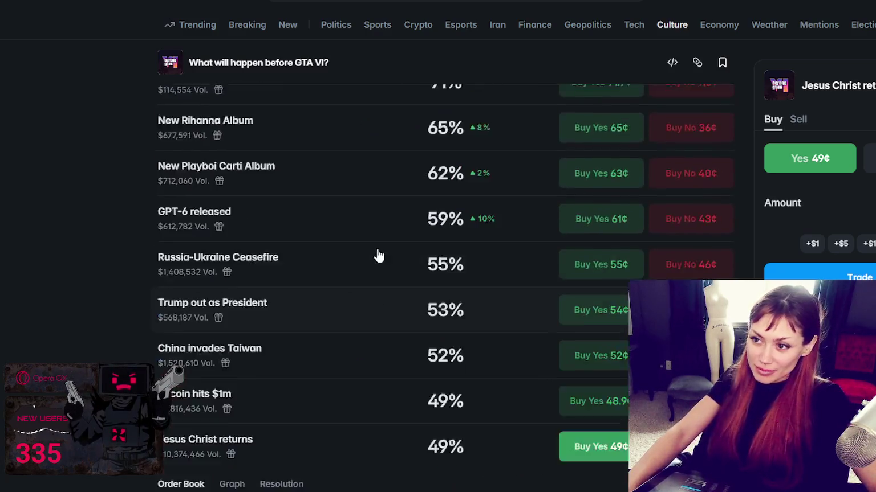
pyautogui.scroll(1, 377, 253)
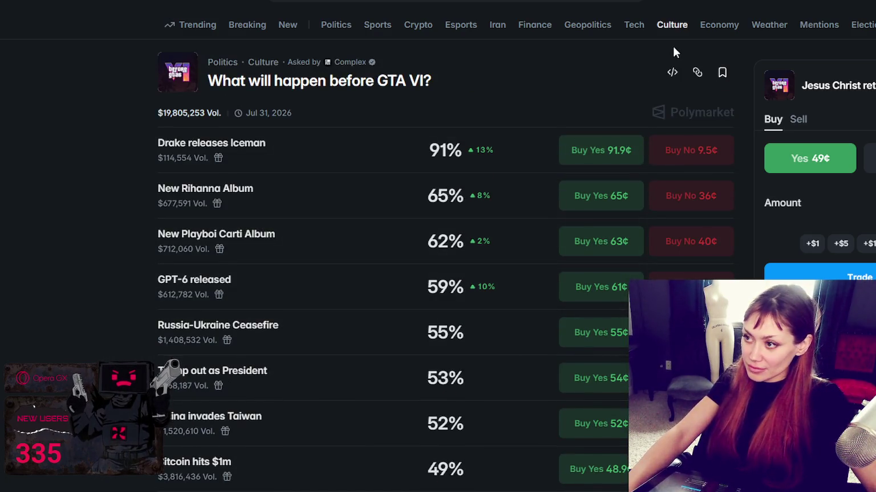
# Step: Show the Mentions markets and browse speech-count bets like 'What will Trump say in April?'
pyautogui.click(775, 27)
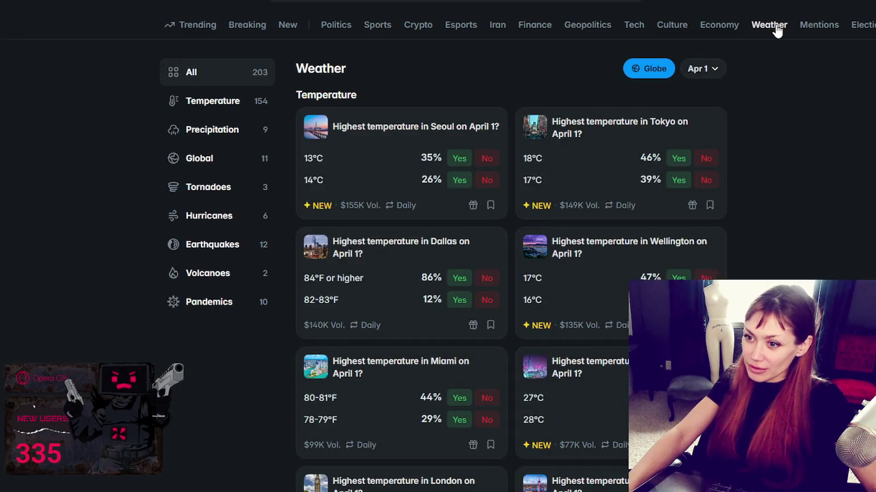
pyautogui.click(806, 34)
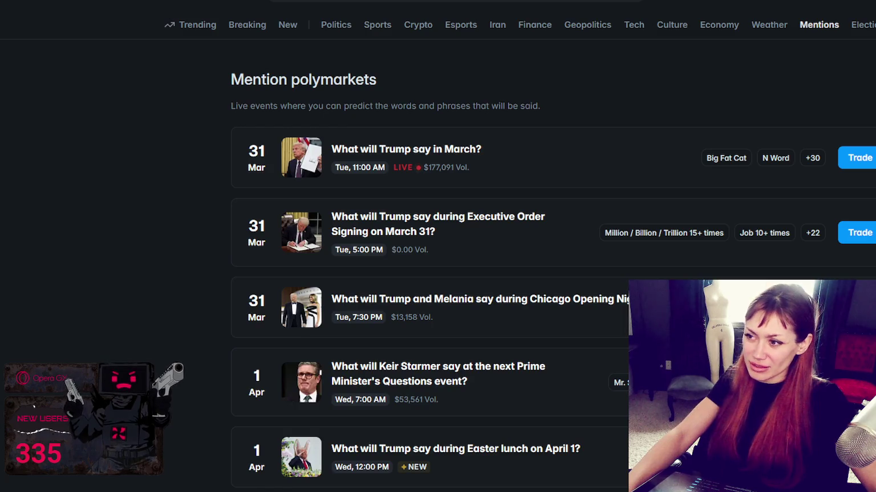
pyautogui.scroll(-2, 553, 257)
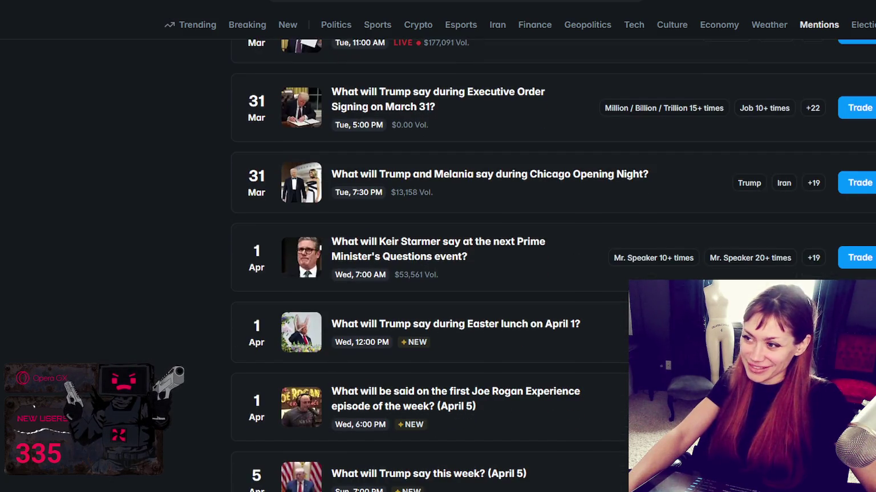
pyautogui.scroll(-3, 553, 257)
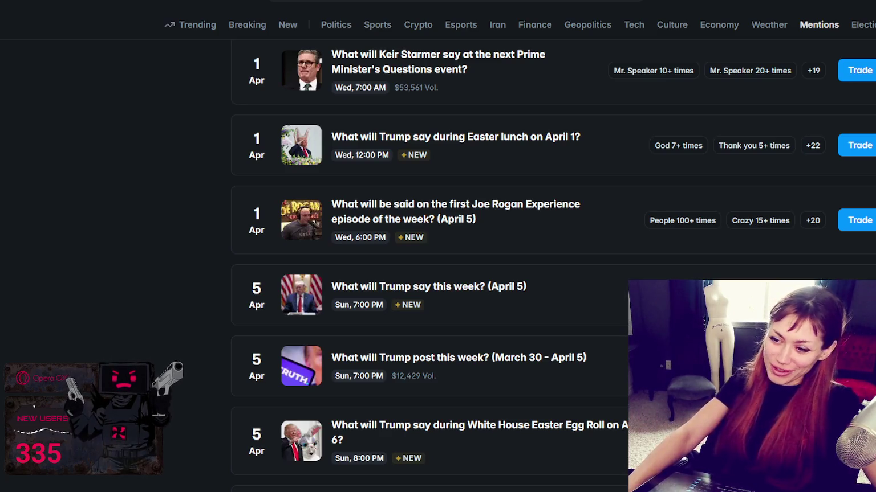
pyautogui.scroll(-2, 553, 257)
pyautogui.scroll(-1, 553, 256)
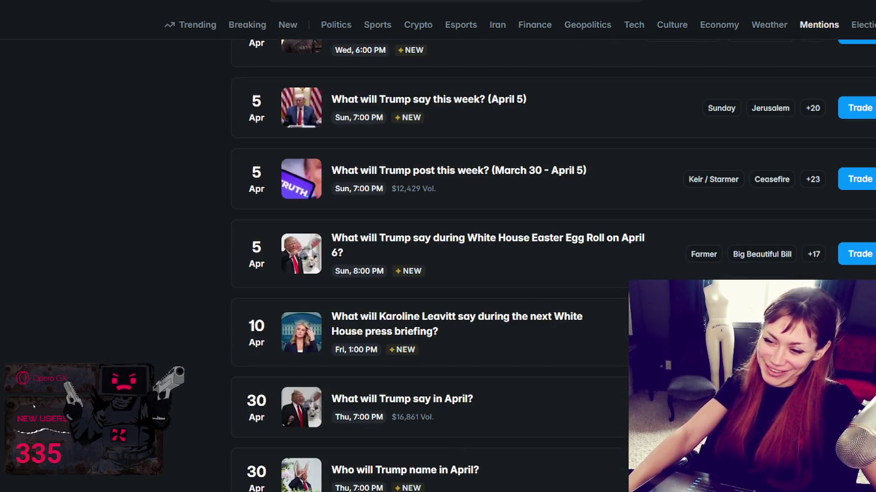
pyautogui.scroll(-1, 553, 256)
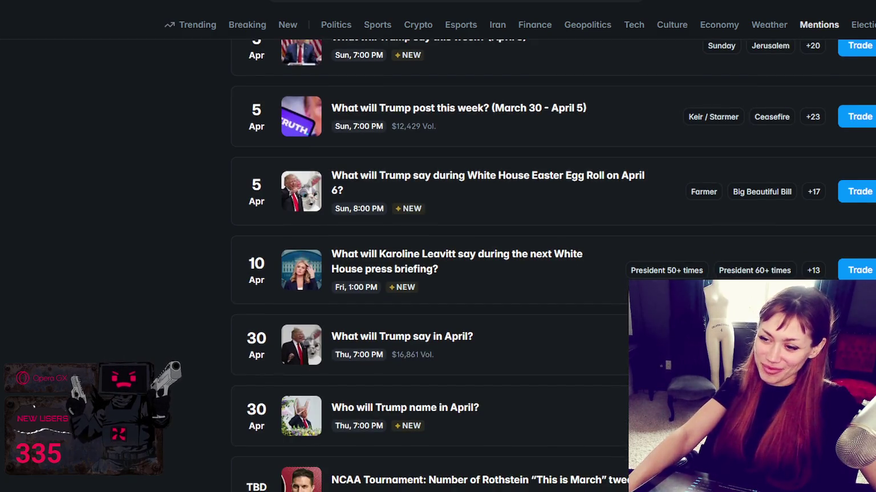
pyautogui.scroll(-2, 553, 256)
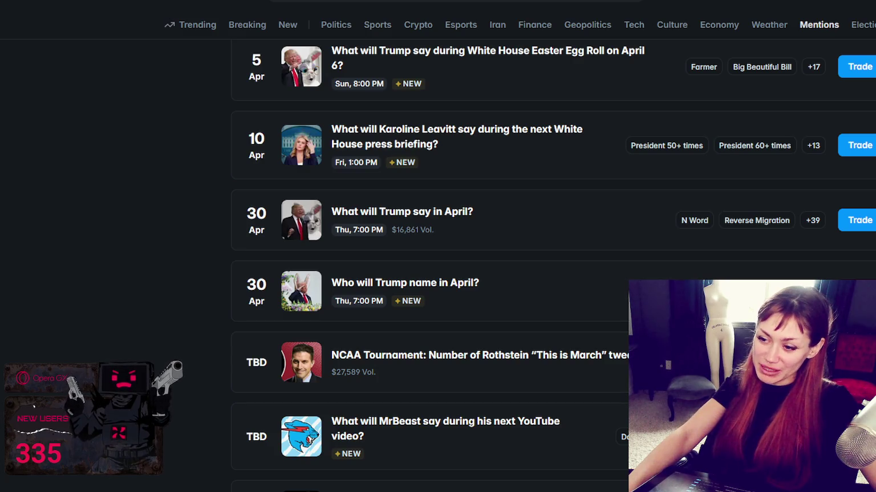
pyautogui.scroll(-2, 553, 257)
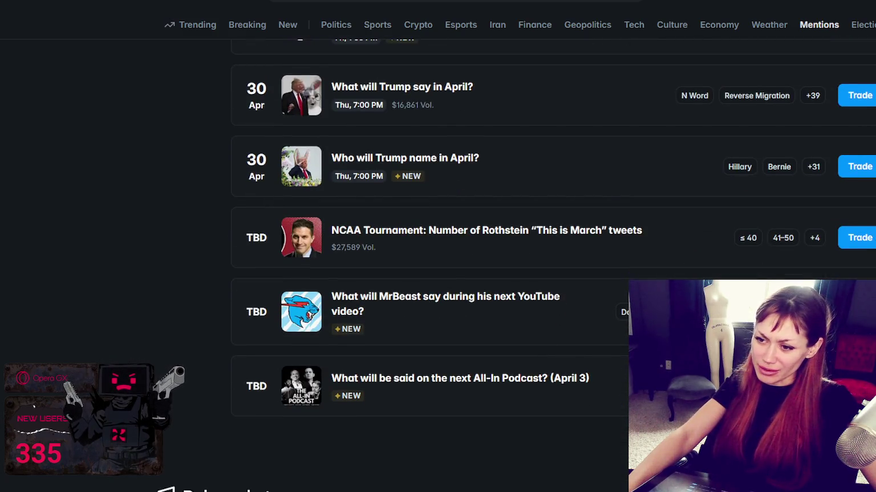
pyautogui.click(483, 365)
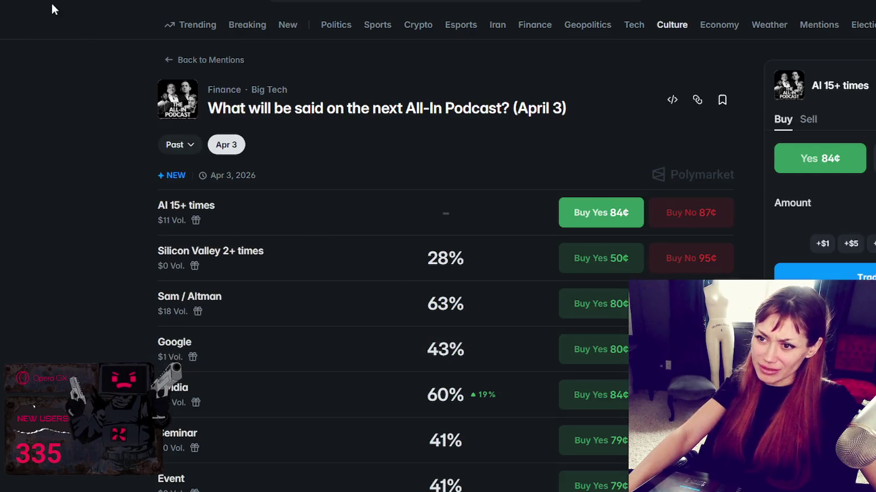
pyautogui.hotkey('alt', 'Left')
pyautogui.click(489, 325)
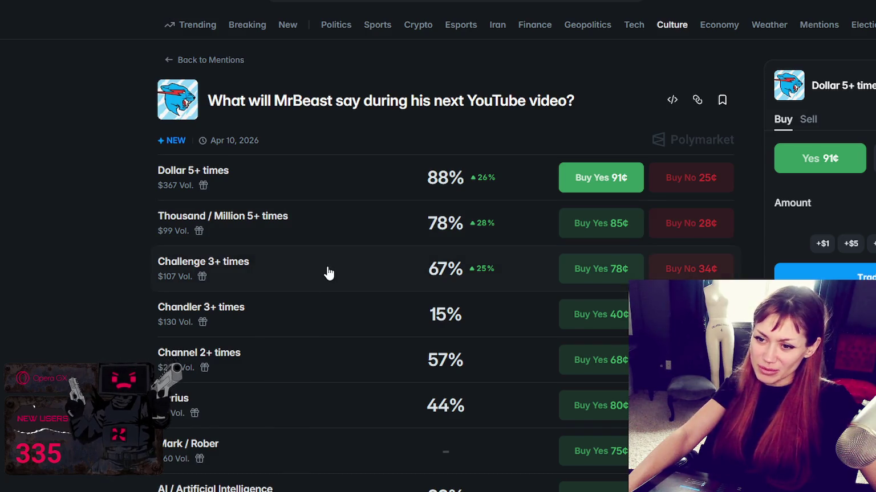
pyautogui.scroll(-1, 329, 273)
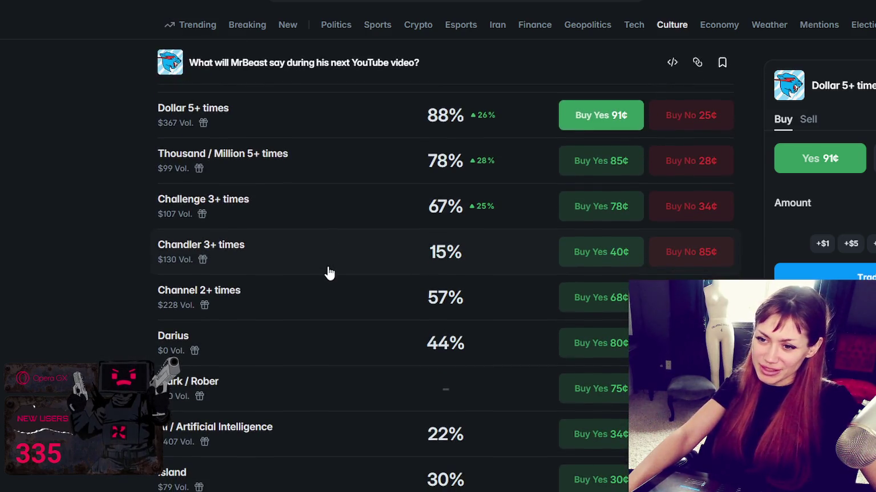
pyautogui.scroll(-1, 333, 269)
pyautogui.scroll(-2, 340, 261)
pyautogui.scroll(-1, 342, 257)
pyautogui.scroll(-3, 346, 258)
pyautogui.scroll(-1, 346, 256)
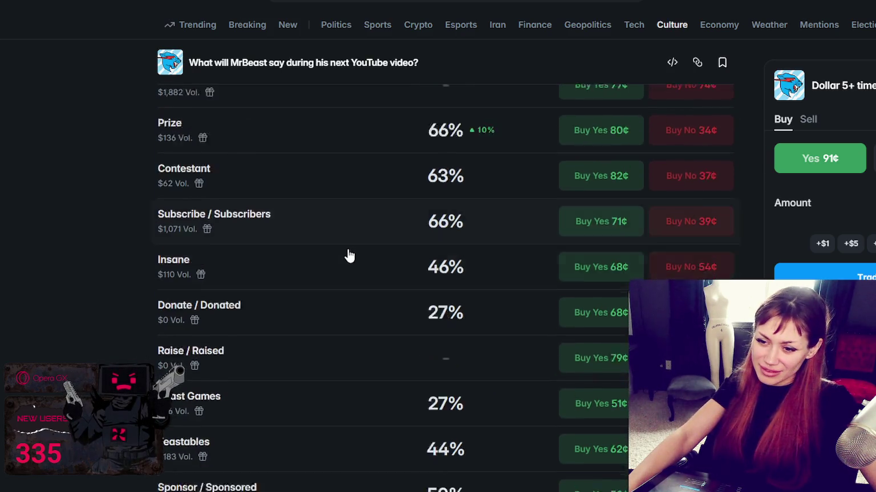
pyautogui.scroll(-1, 347, 256)
pyautogui.scroll(-3, 347, 256)
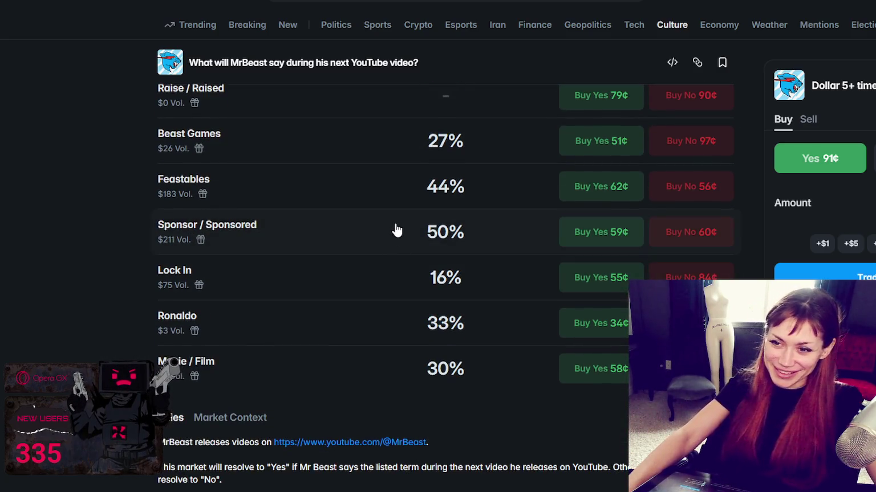
pyautogui.scroll(-3, 392, 246)
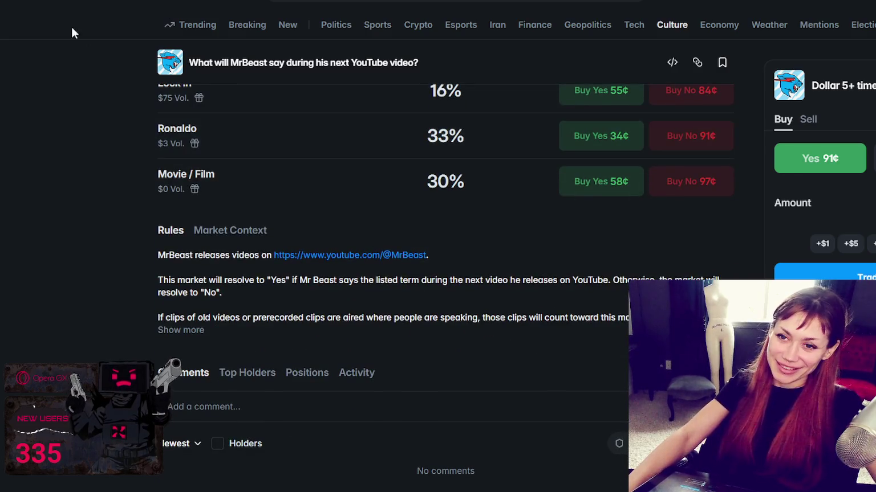
pyautogui.hotkey('alt', 'Left')
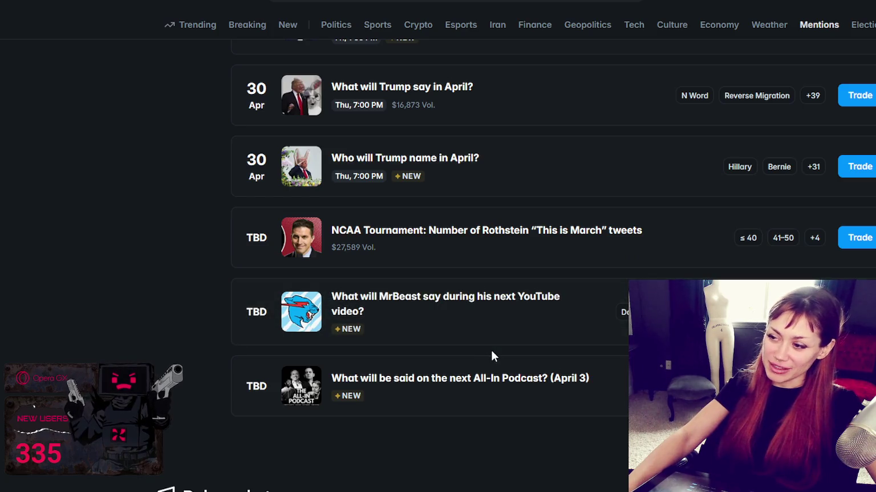
# Step: Filter the Weather markets to Temperature, listing 154 daily temperature bets
pyautogui.scroll(5, 491, 350)
pyautogui.scroll(5, 487, 346)
pyautogui.scroll(3, 539, 364)
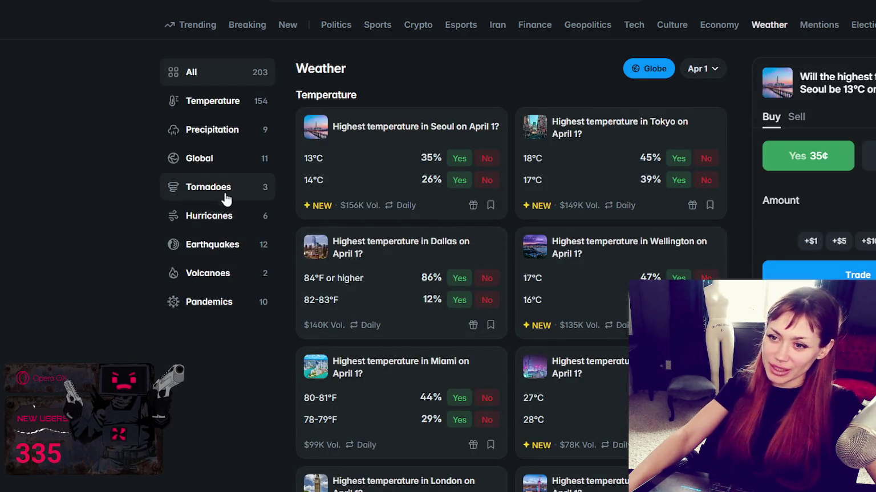
pyautogui.click(212, 107)
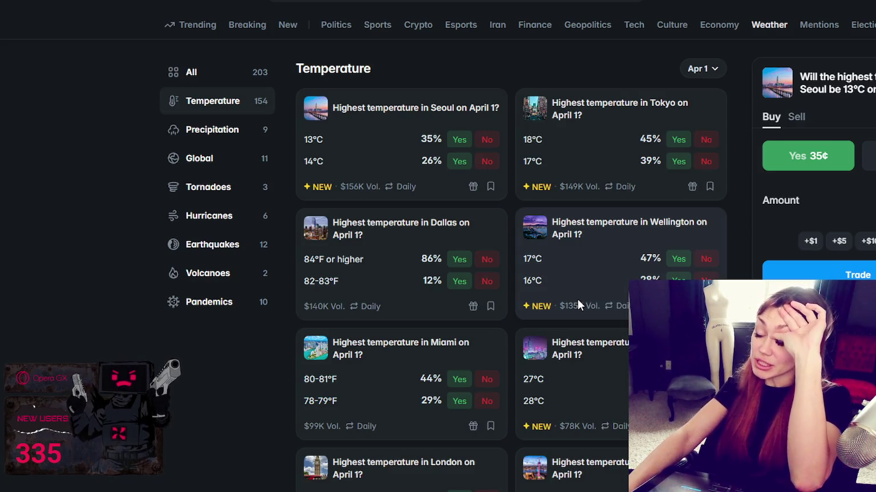
pyautogui.click(430, 3)
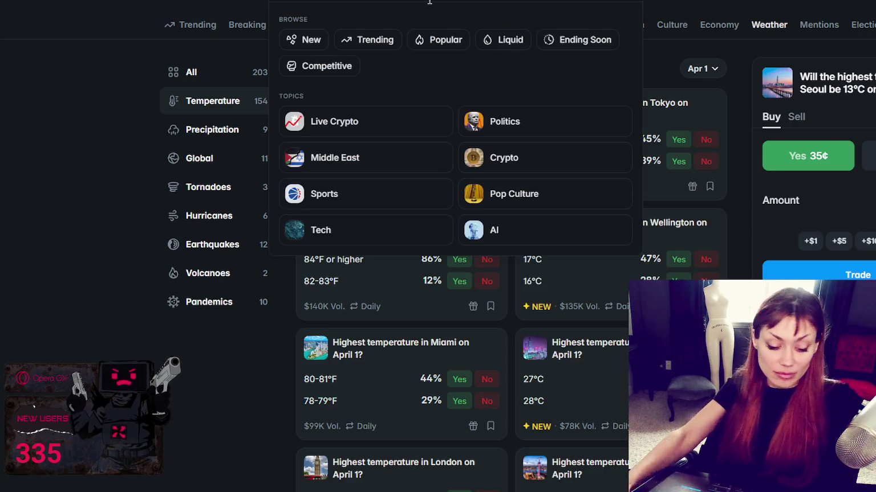
pyautogui.write('a')
pyautogui.press('Escape')
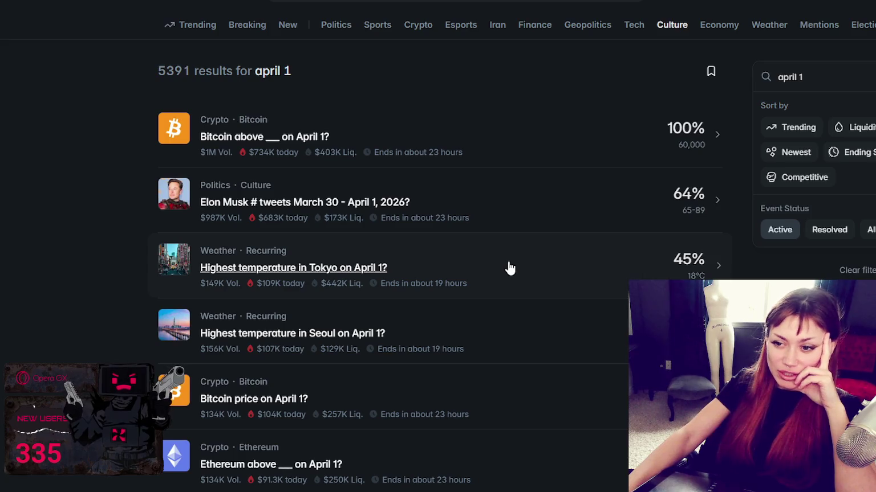
pyautogui.scroll(-1, 509, 268)
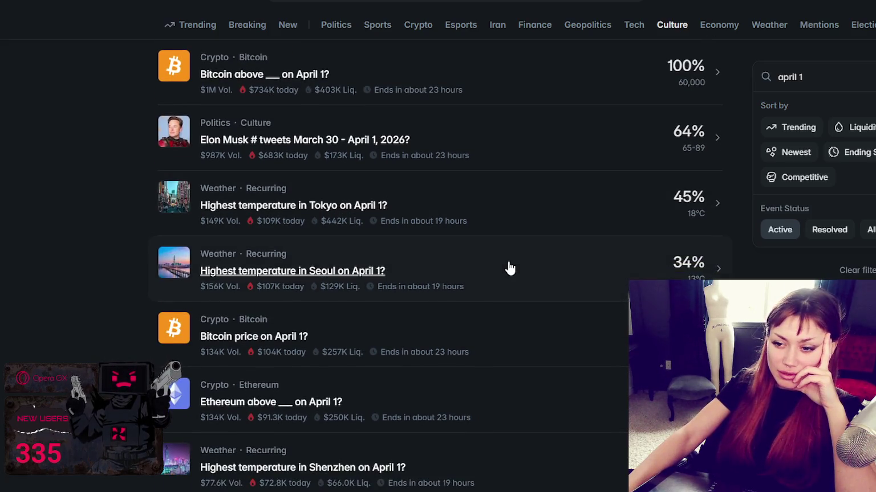
pyautogui.scroll(-3, 509, 268)
pyautogui.scroll(-1, 509, 266)
pyautogui.scroll(-1, 513, 265)
pyautogui.scroll(-1, 513, 265)
pyautogui.scroll(-1, 519, 265)
pyautogui.scroll(-2, 521, 266)
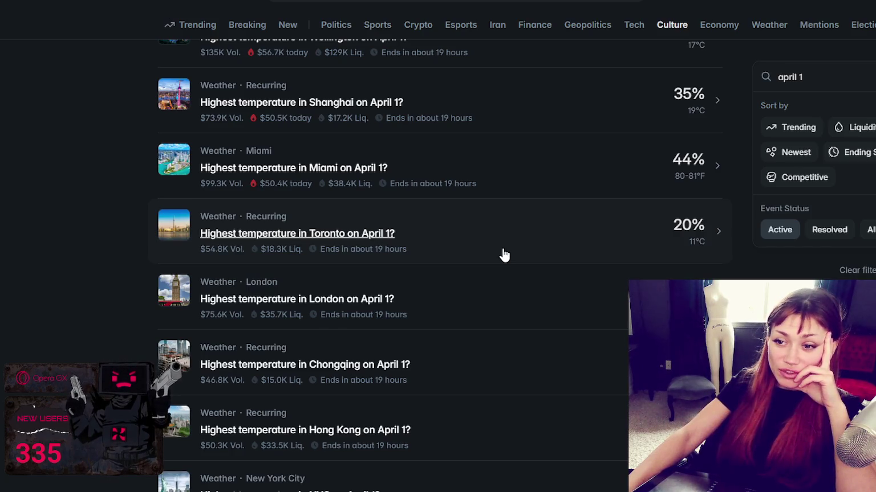
# Step: Open the Toronto April 1 highest-temperature market and dismiss the sign-in prompt
pyautogui.click(504, 255)
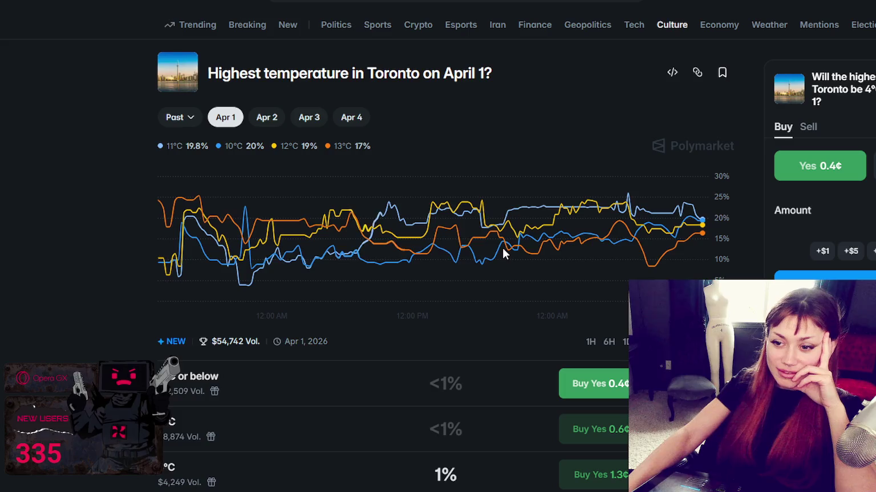
pyautogui.scroll(-2, 504, 254)
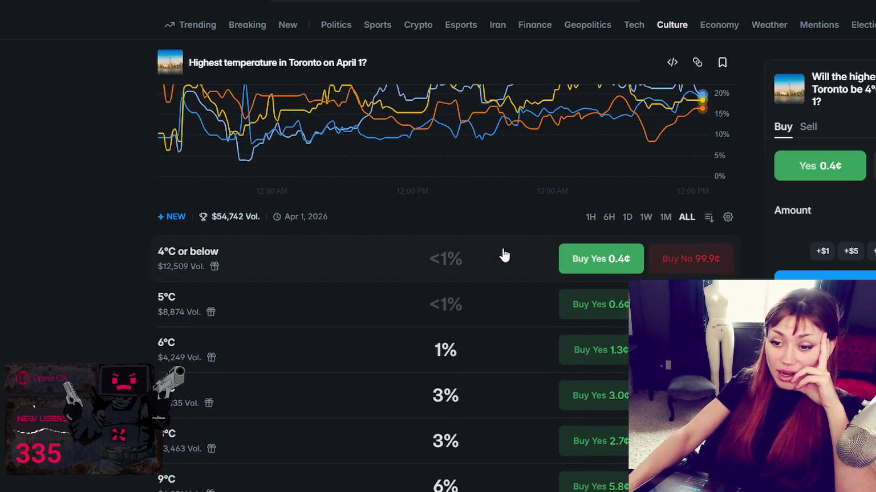
pyautogui.scroll(-1, 504, 255)
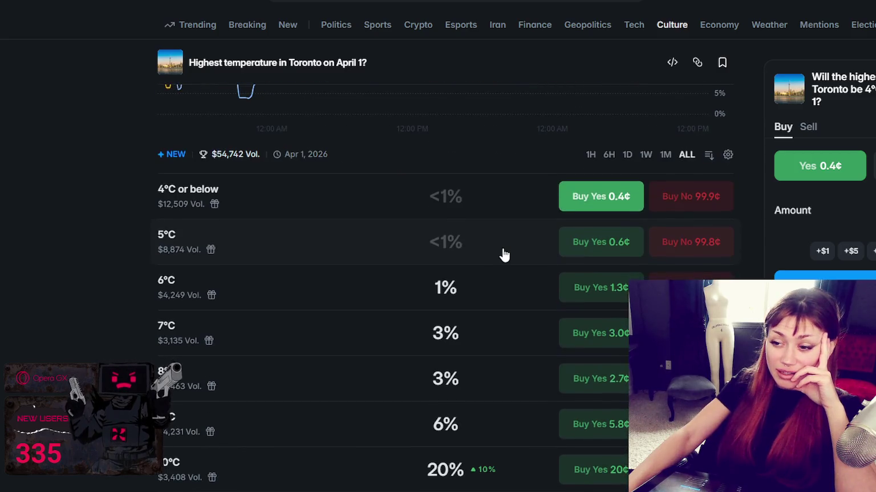
pyautogui.scroll(-2, 504, 254)
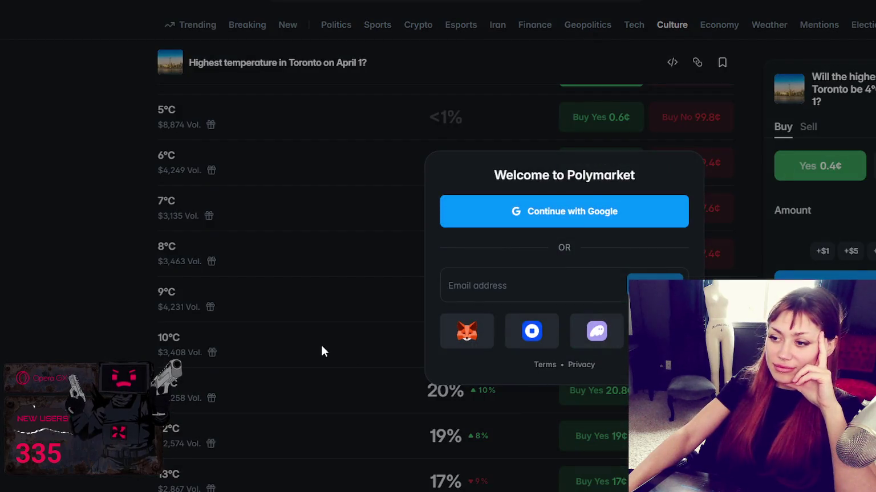
pyautogui.click(323, 349)
# Step: Review the Toronto temperature outcome odds and Rules, then return to the Trending page
pyautogui.scroll(-1, 445, 330)
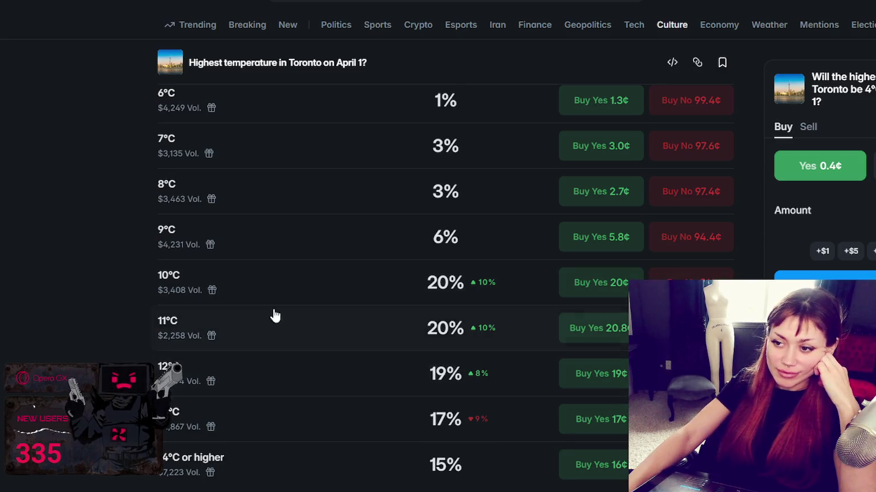
pyautogui.scroll(1, 279, 290)
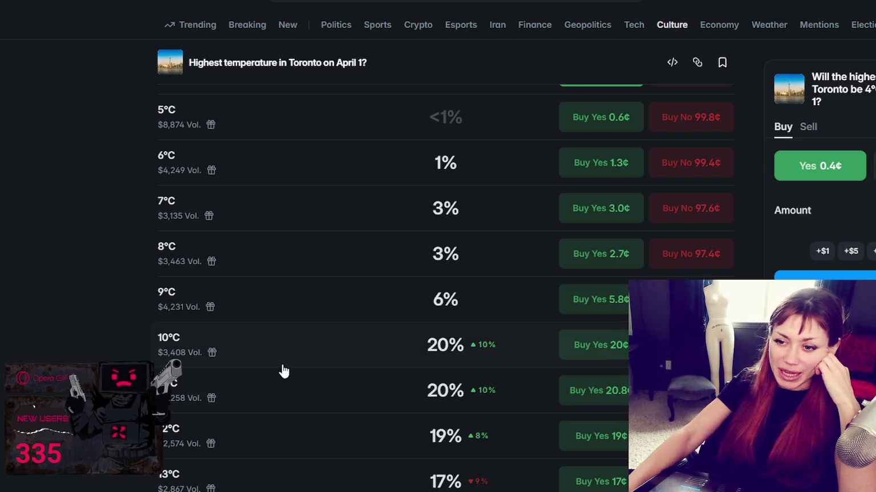
pyautogui.scroll(-1, 284, 371)
pyautogui.scroll(-1, 280, 351)
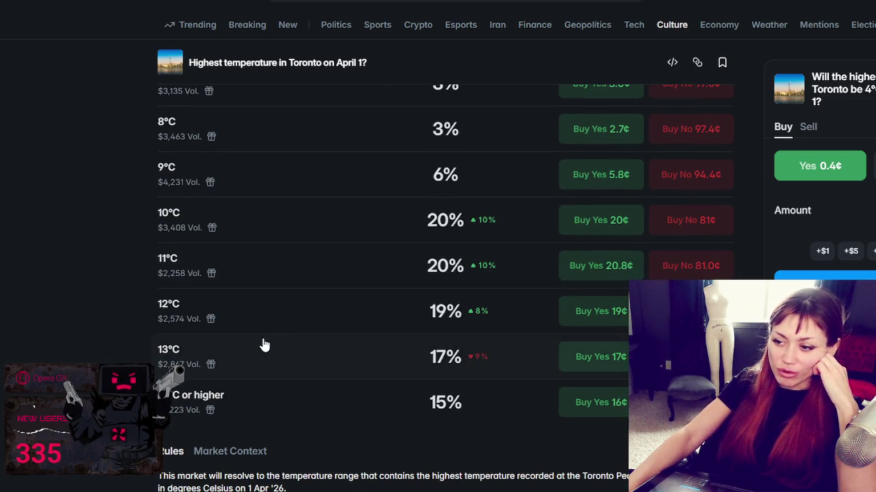
pyautogui.scroll(-3, 258, 345)
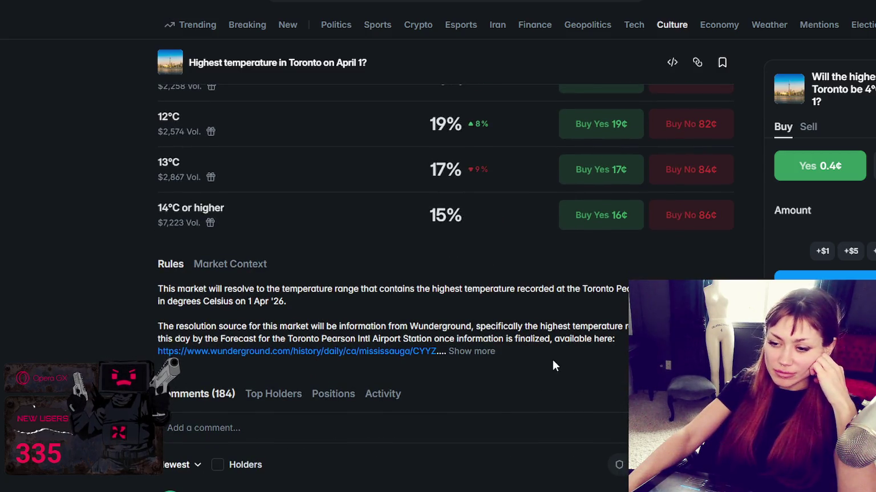
pyautogui.scroll(3, 553, 361)
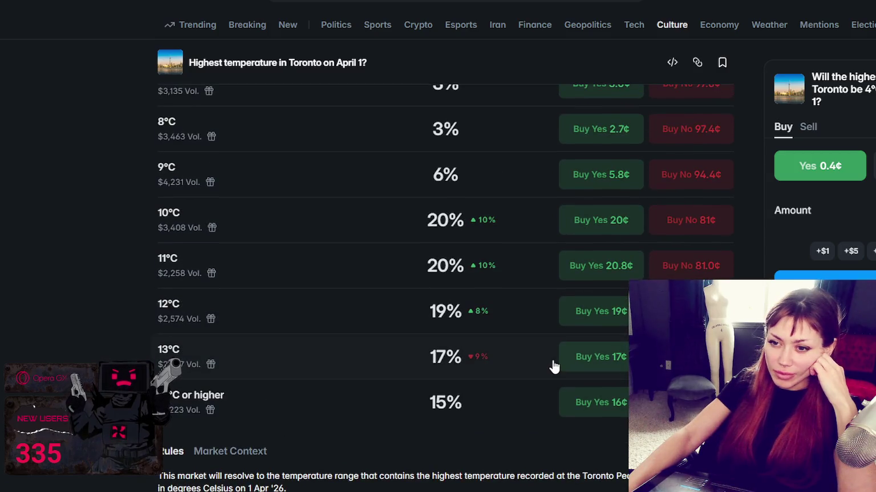
pyautogui.scroll(1, 552, 366)
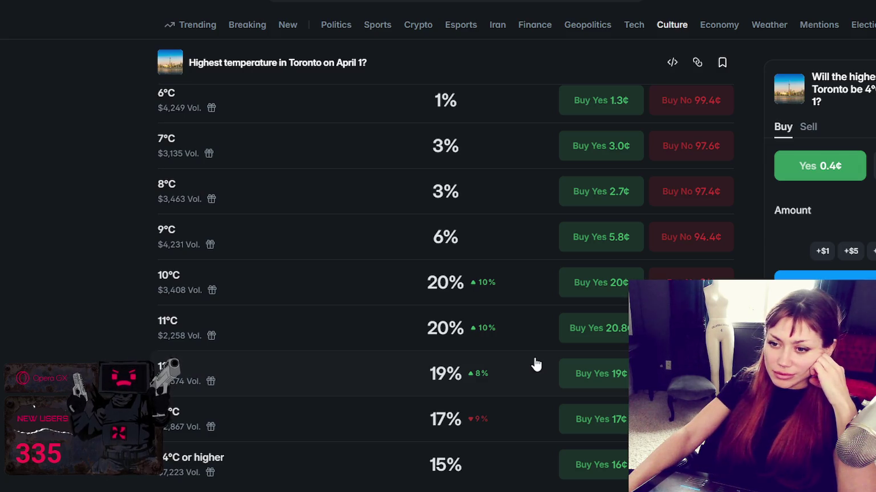
pyautogui.scroll(-1, 473, 362)
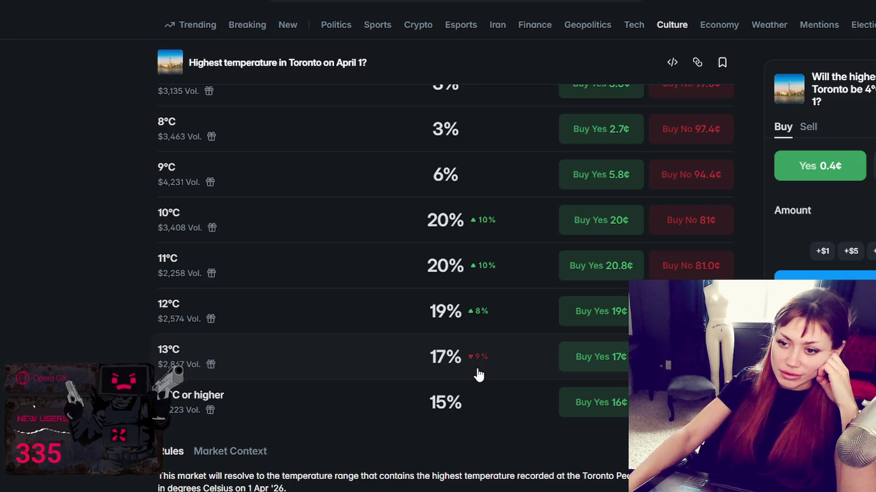
pyautogui.scroll(1, 478, 374)
pyautogui.scroll(1, 477, 375)
pyautogui.scroll(2, 478, 375)
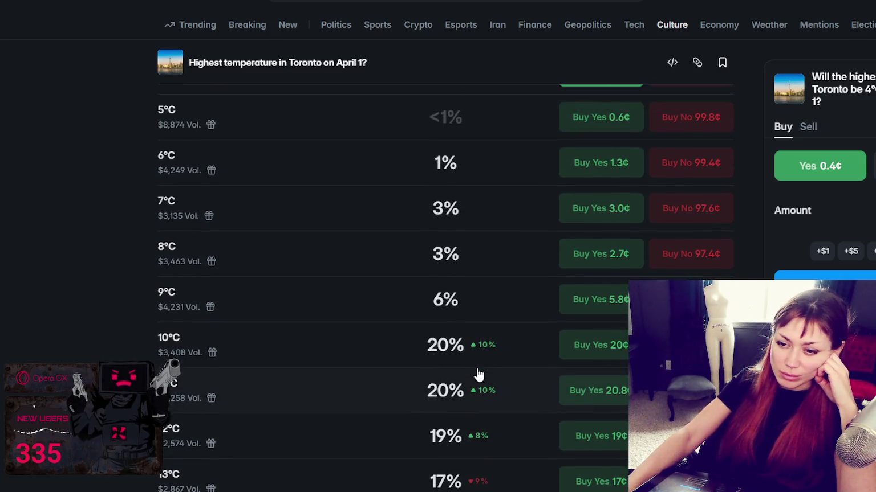
pyautogui.scroll(-2, 476, 373)
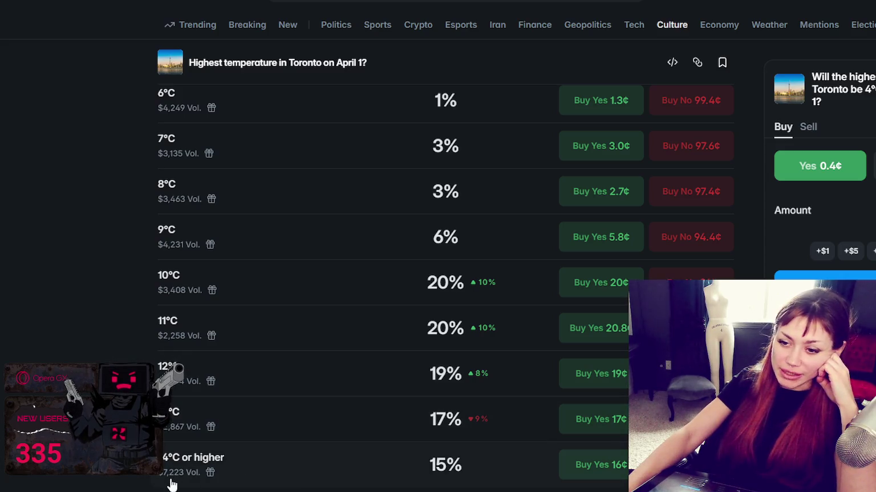
pyautogui.scroll(2, 165, 482)
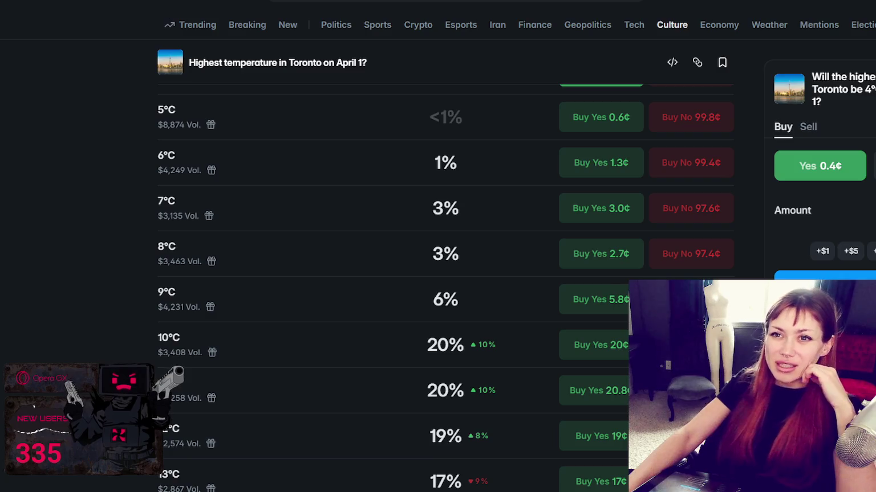
pyautogui.click(197, 25)
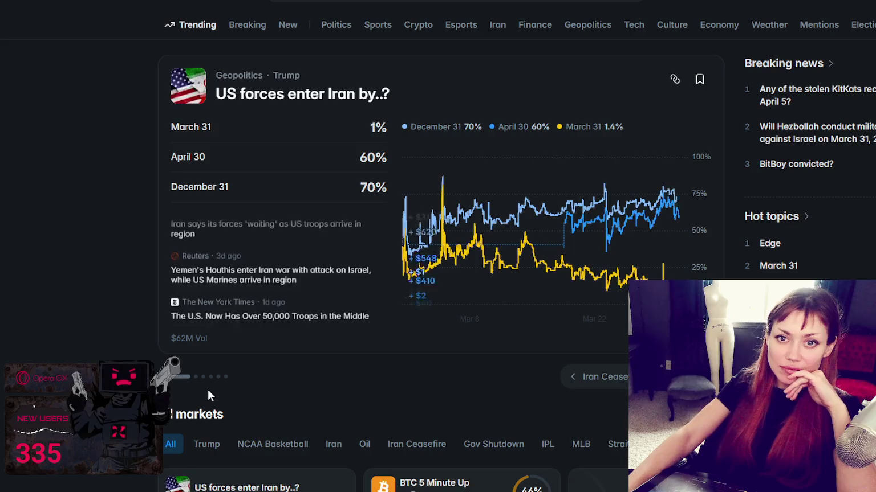
# Step: Scroll through the Trending page's All markets list and back up
pyautogui.scroll(-2, 393, 354)
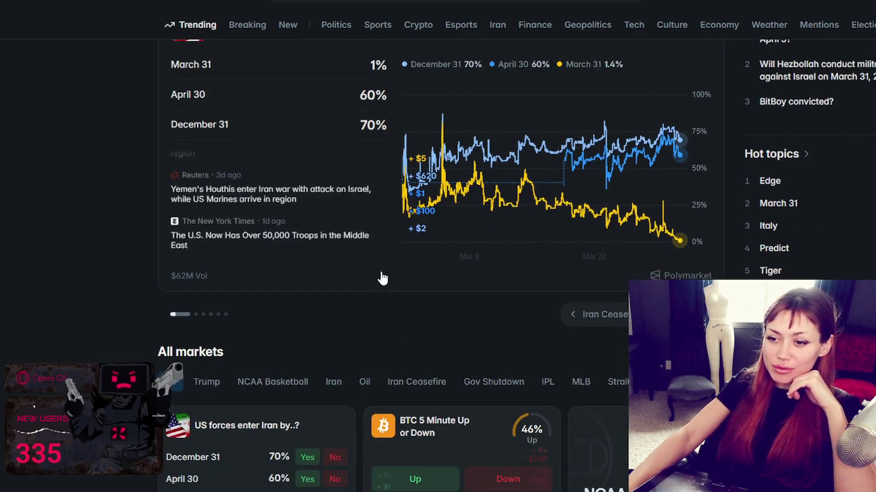
pyautogui.scroll(-3, 380, 261)
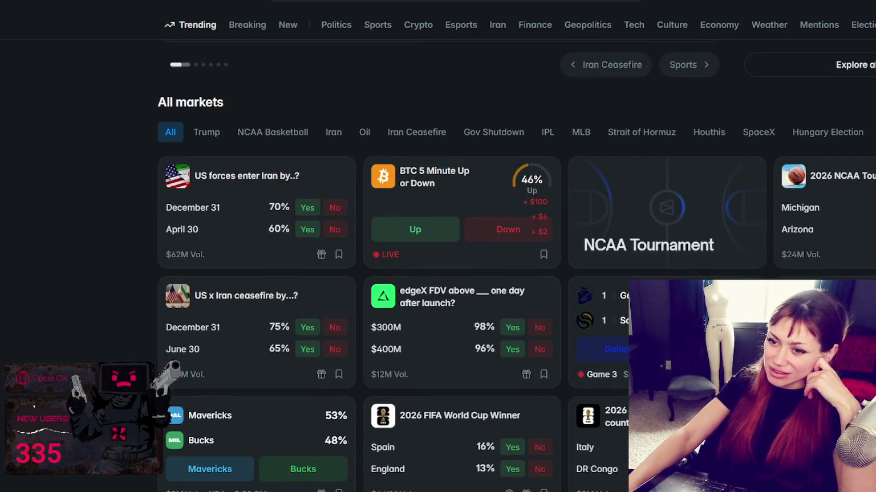
pyautogui.scroll(-1, 381, 261)
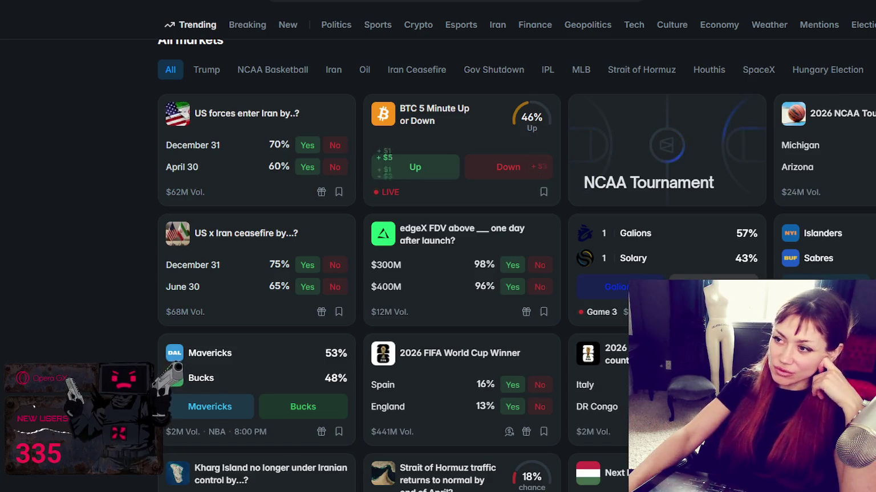
pyautogui.scroll(-1, 380, 261)
pyautogui.scroll(1, 512, 201)
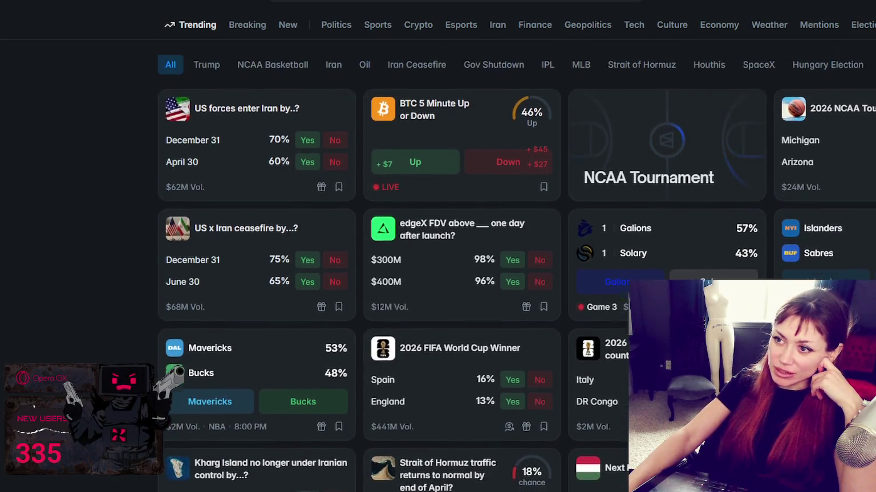
pyautogui.scroll(-3, 512, 200)
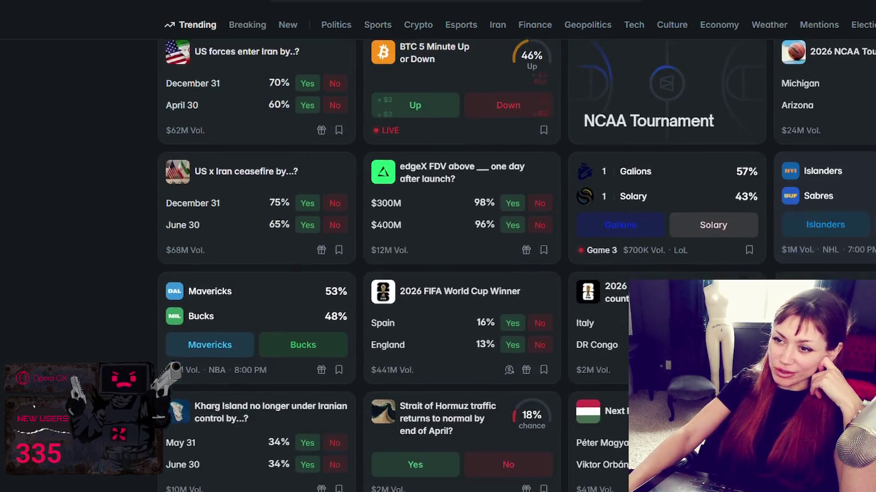
pyautogui.scroll(-3, 512, 201)
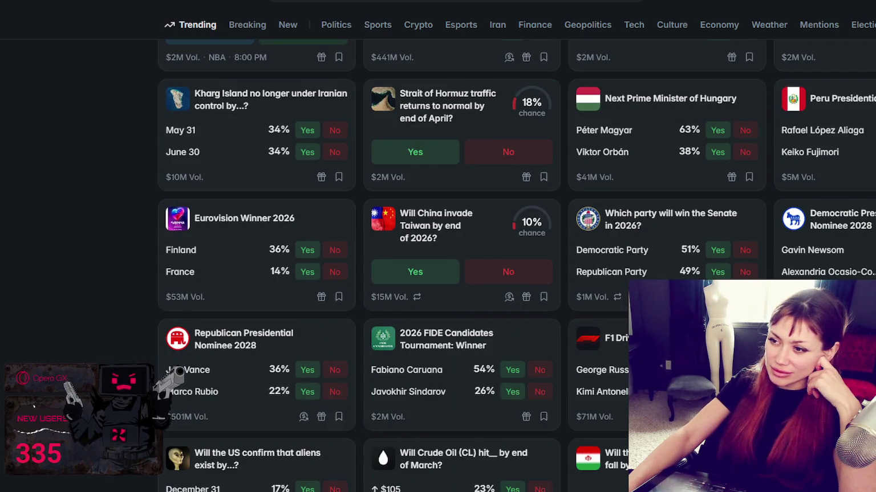
pyautogui.scroll(-1, 517, 264)
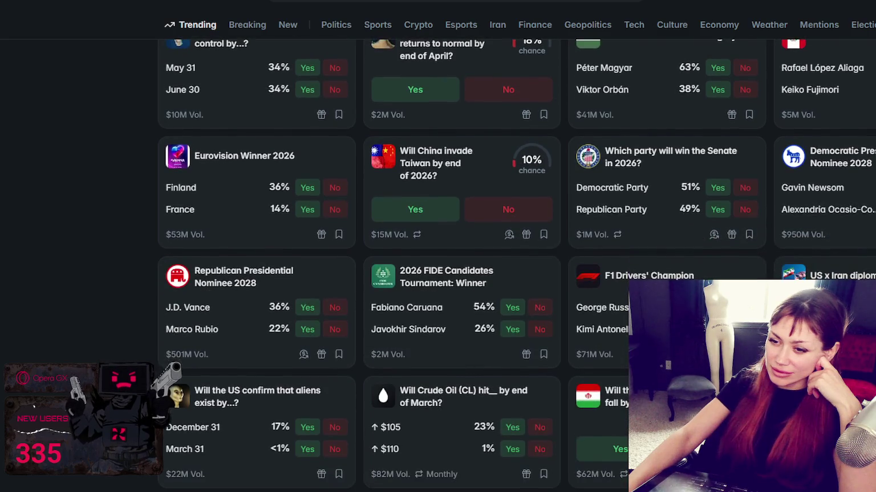
pyautogui.scroll(-1, 517, 264)
pyautogui.scroll(-2, 516, 264)
pyautogui.scroll(3, 516, 264)
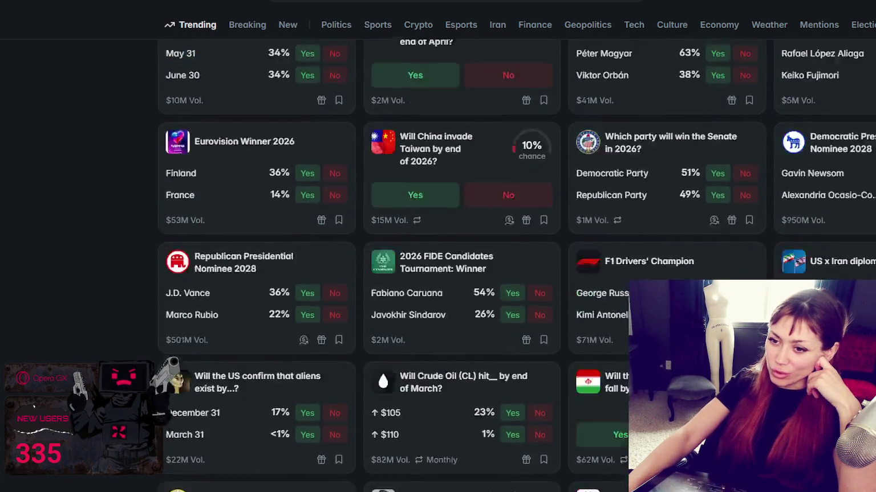
pyautogui.scroll(6, 178, 307)
pyautogui.scroll(3, 178, 307)
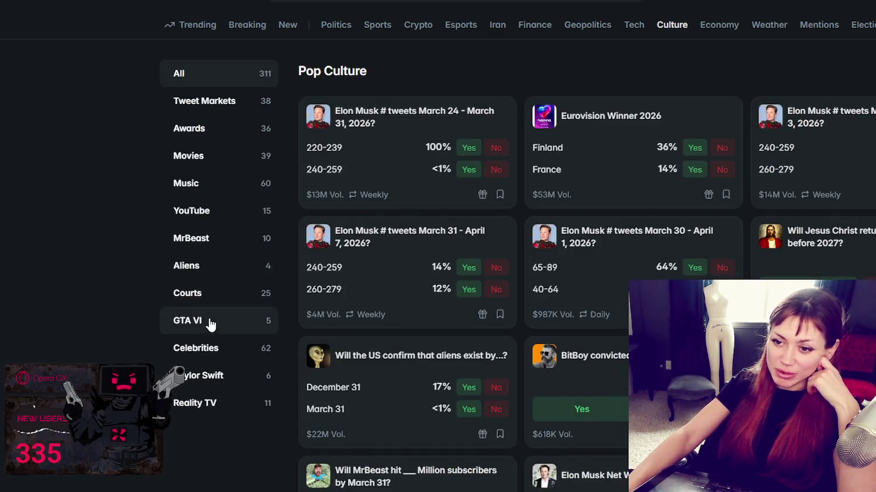
# Step: Filter to GTA VI, open 'Another GTA VI trailer released by March 31?', and read its Rules
pyautogui.click(210, 323)
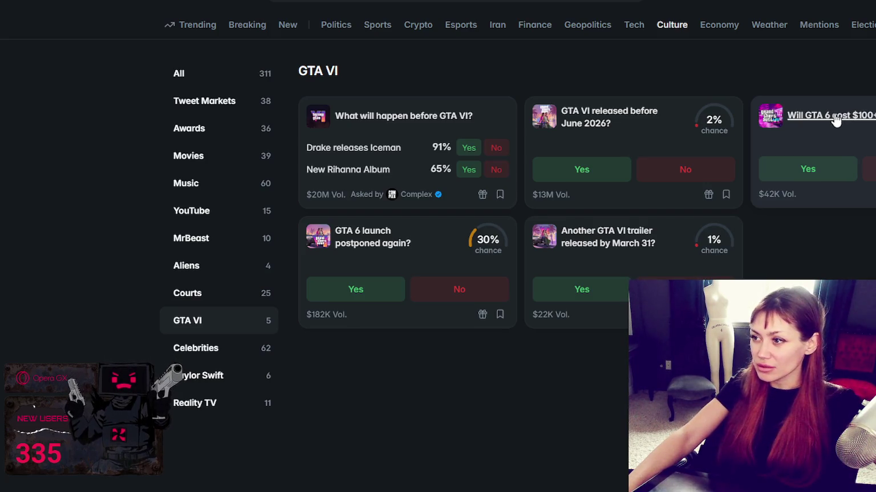
pyautogui.click(580, 242)
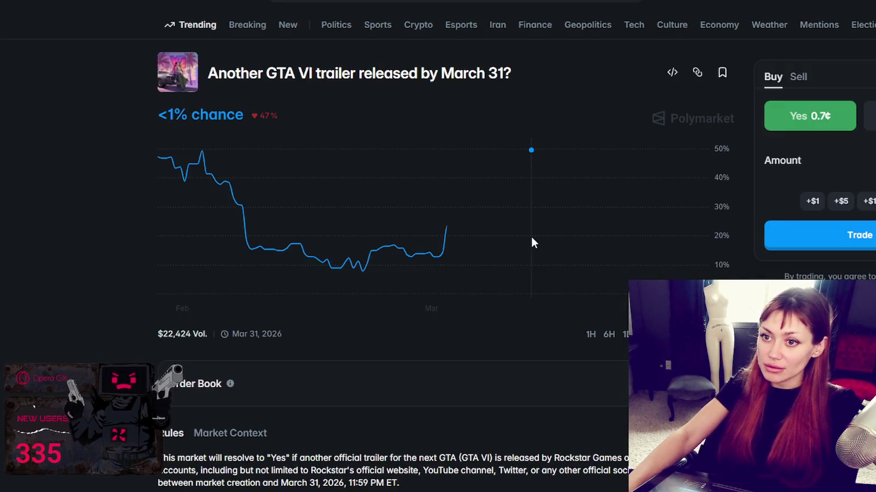
pyautogui.scroll(-3, 371, 238)
pyautogui.scroll(-1, 376, 240)
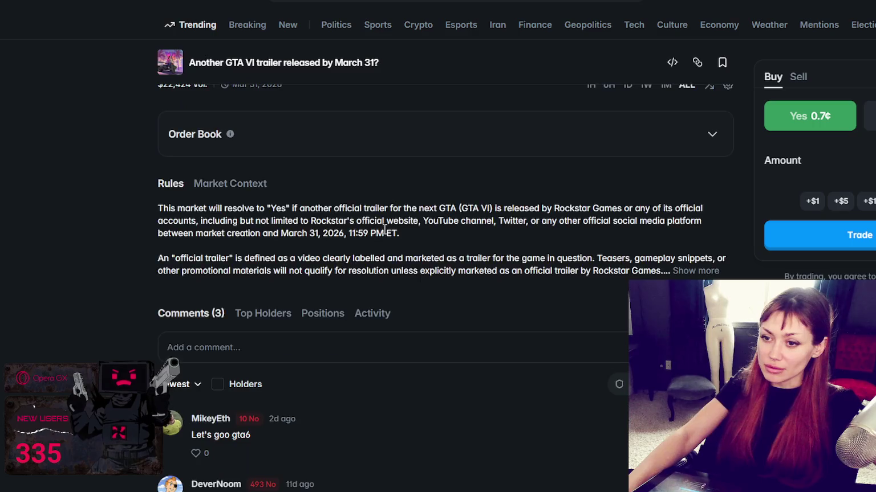
pyautogui.scroll(4, 394, 225)
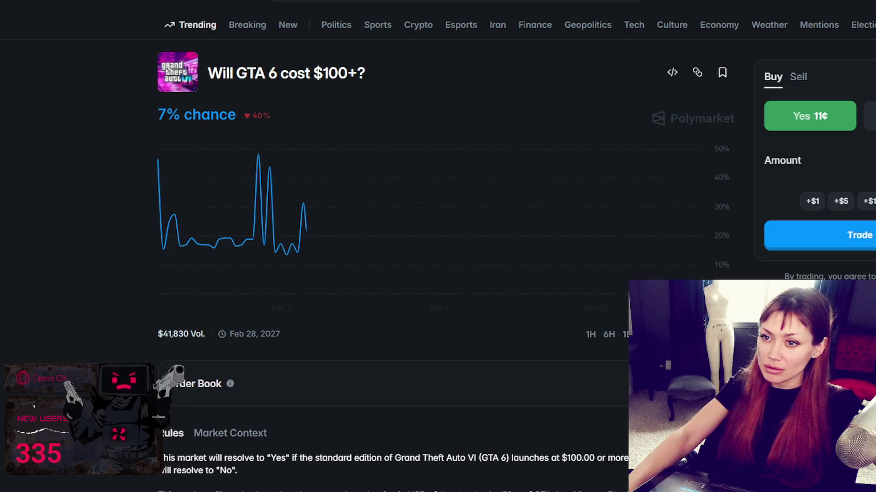
# Step: Go back to the GTA VI listing and open the 'GTA 6 launch postponed again?' market
pyautogui.scroll(-4, 332, 86)
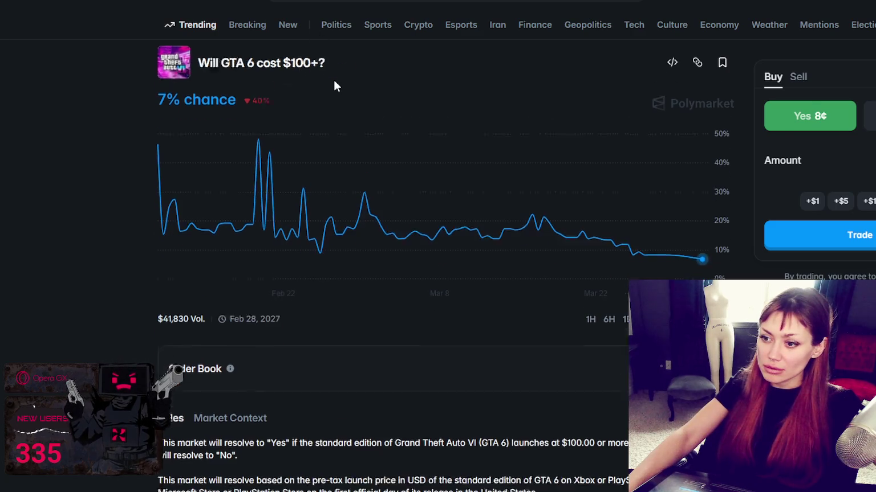
pyautogui.scroll(4, 337, 82)
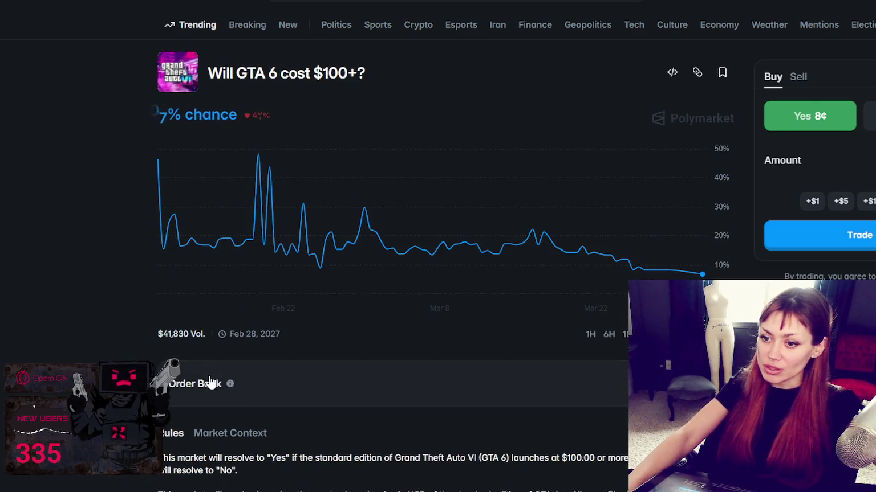
pyautogui.hotkey('alt', 'Left')
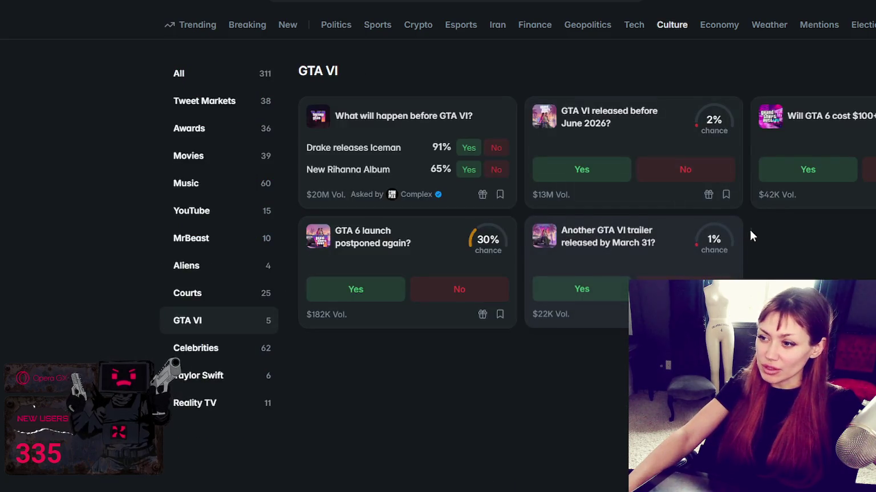
pyautogui.click(375, 245)
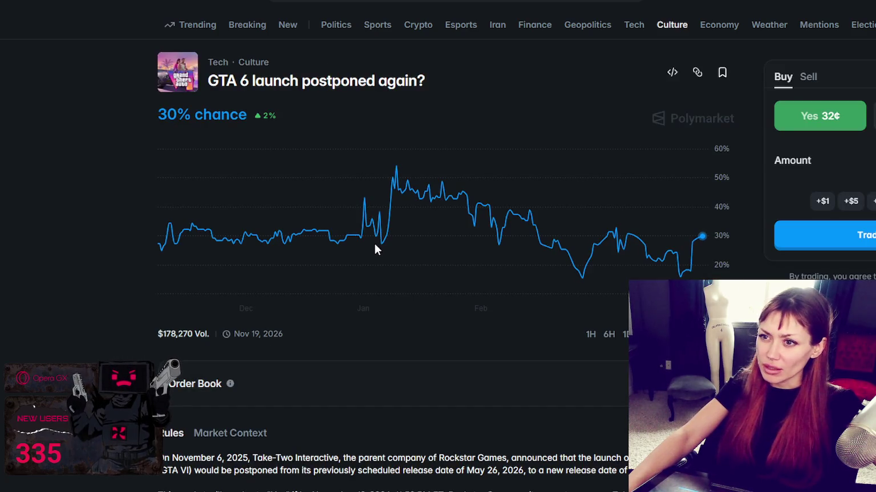
# Step: Scroll down to the GTA 6 market's Rules section and expand the full rules text
pyautogui.scroll(-5, 425, 231)
pyautogui.scroll(5, 425, 236)
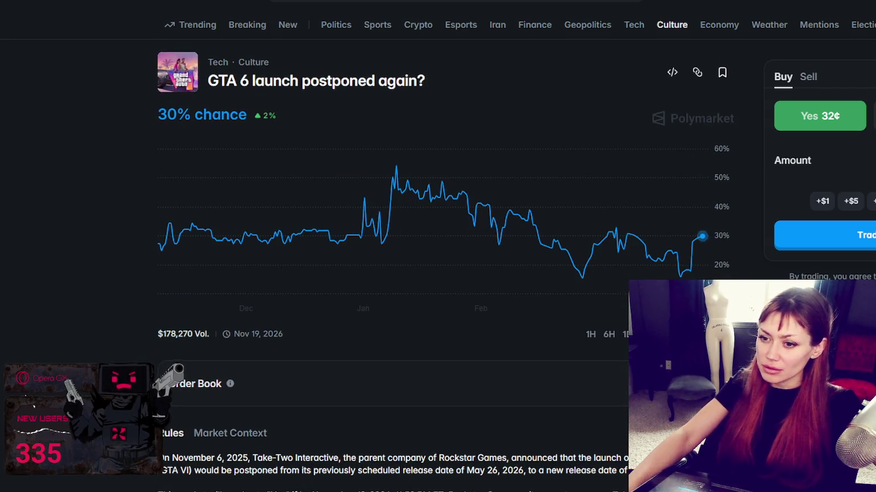
pyautogui.scroll(-2, 32, 223)
pyautogui.scroll(2, 73, 334)
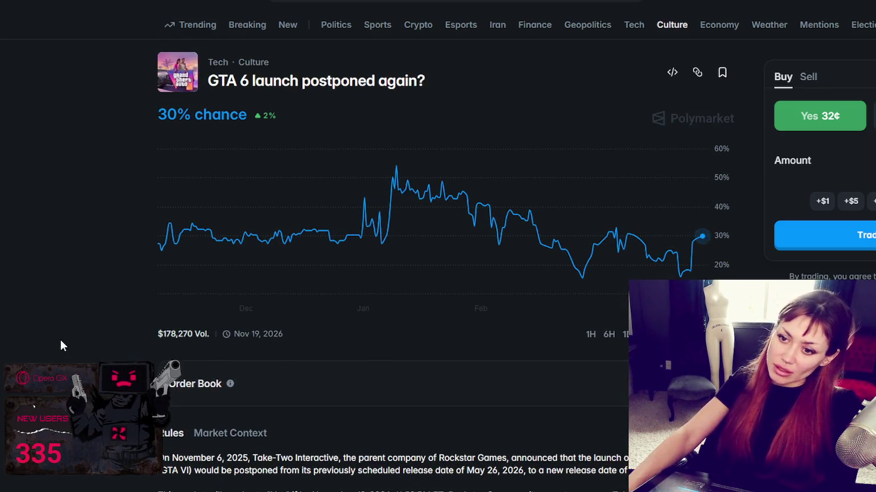
pyautogui.scroll(-3, 59, 341)
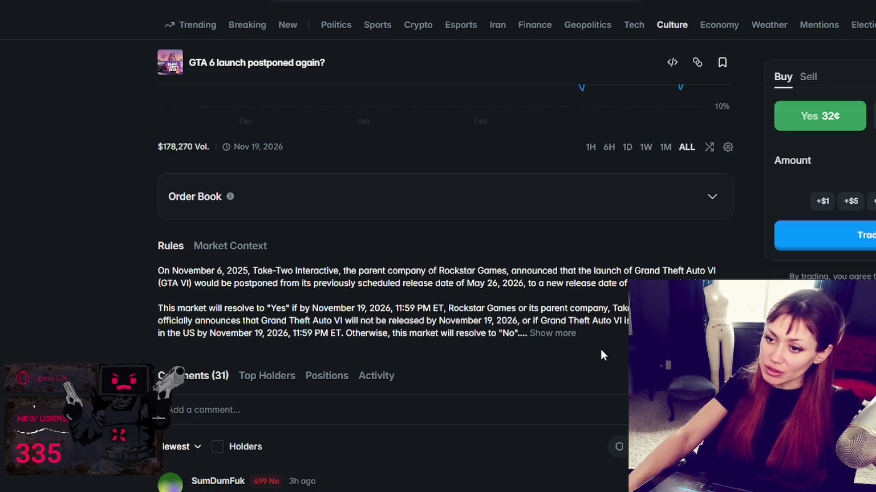
pyautogui.click(554, 334)
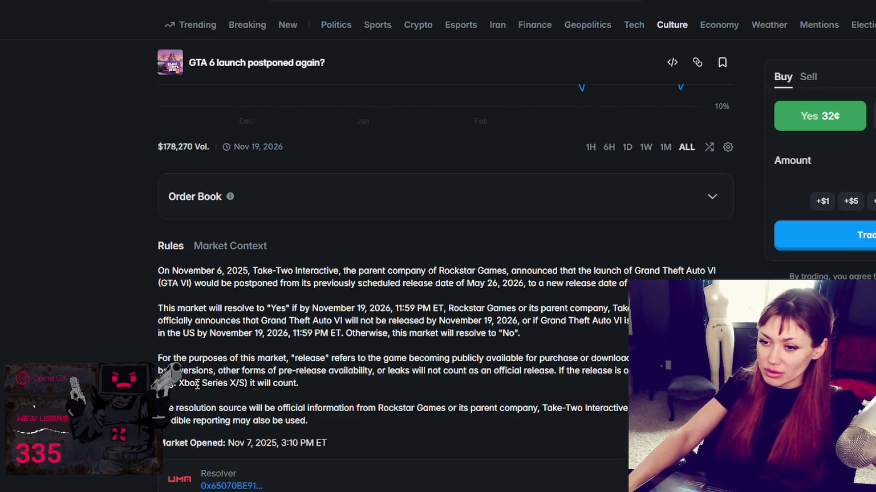
# Step: Scroll through the expanded rules and the 31 comments below them
pyautogui.scroll(-3, 245, 337)
pyautogui.scroll(-4, 245, 338)
pyautogui.scroll(5, 262, 330)
pyautogui.scroll(5, 284, 324)
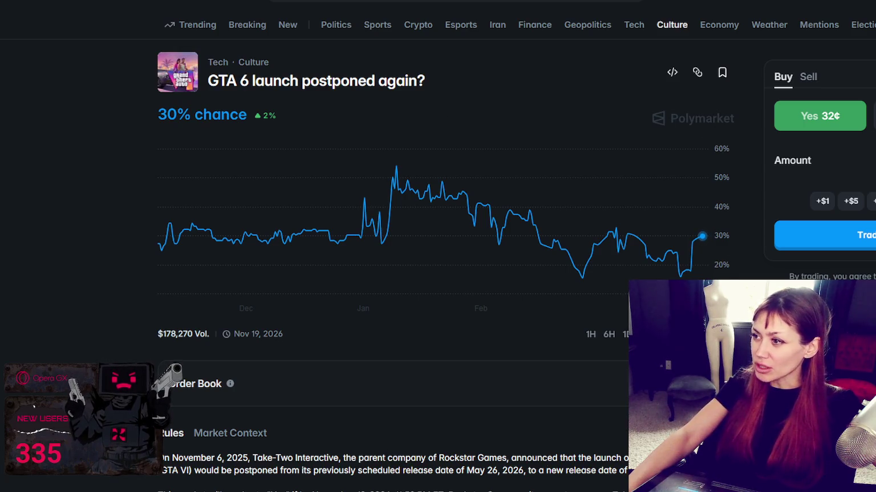
pyautogui.scroll(-5, 388, 257)
pyautogui.scroll(-5, 387, 256)
pyautogui.scroll(-3, 387, 257)
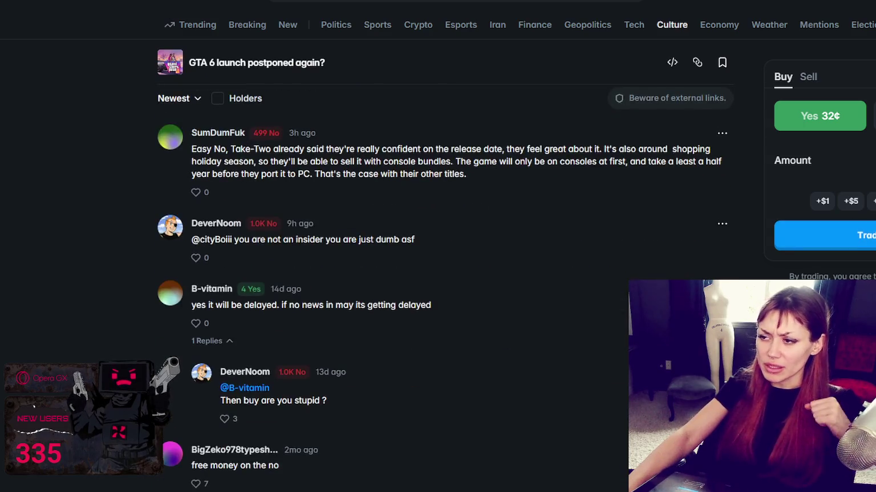
pyautogui.scroll(10, 388, 256)
pyautogui.scroll(4, 388, 256)
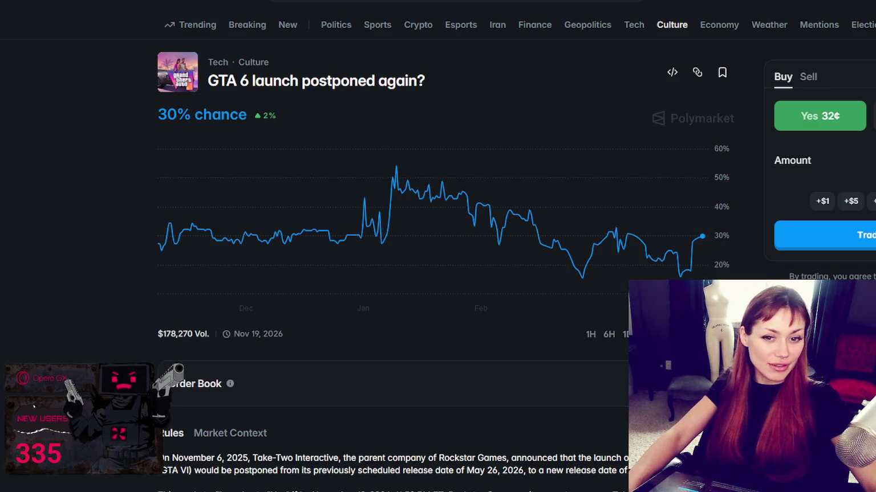
pyautogui.scroll(-5, 670, 216)
pyautogui.scroll(5, 671, 216)
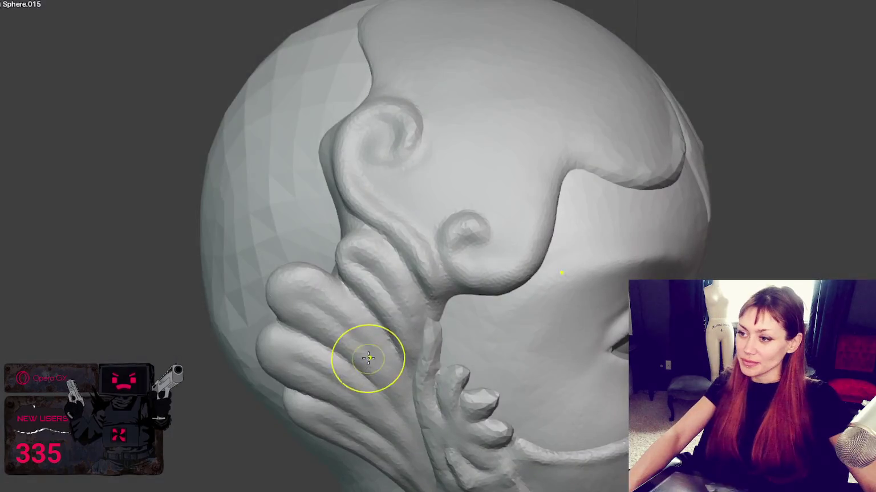
pyautogui.moveTo(368, 358)
pyautogui.mouseDown(button='middle')
pyautogui.moveTo(596, 221)
pyautogui.moveTo(450, 219)
pyautogui.moveTo(580, 191)
pyautogui.moveTo(461, 195)
pyautogui.mouseUp(button='middle')
# Step: Zoom and orbit around the head to inspect the headpiece's profile, front and left-side ornaments
pyautogui.scroll(-5, 450, 219)
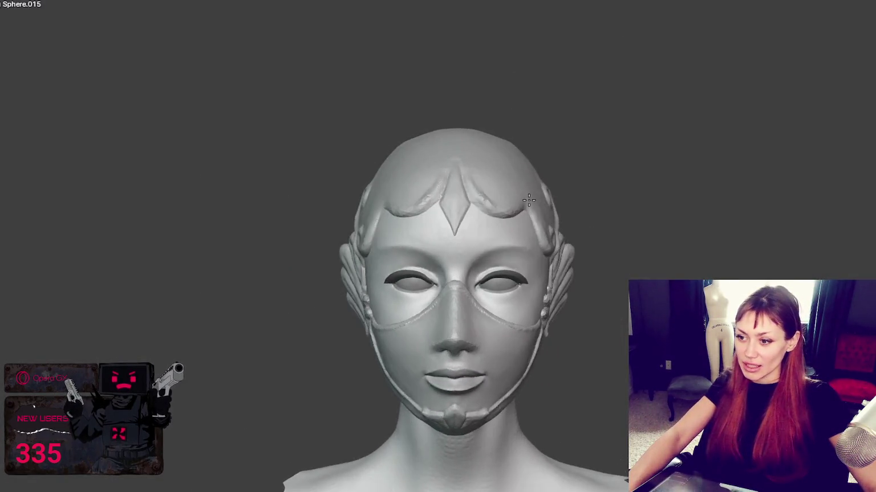
pyautogui.scroll(3, 461, 194)
pyautogui.scroll(2, 461, 194)
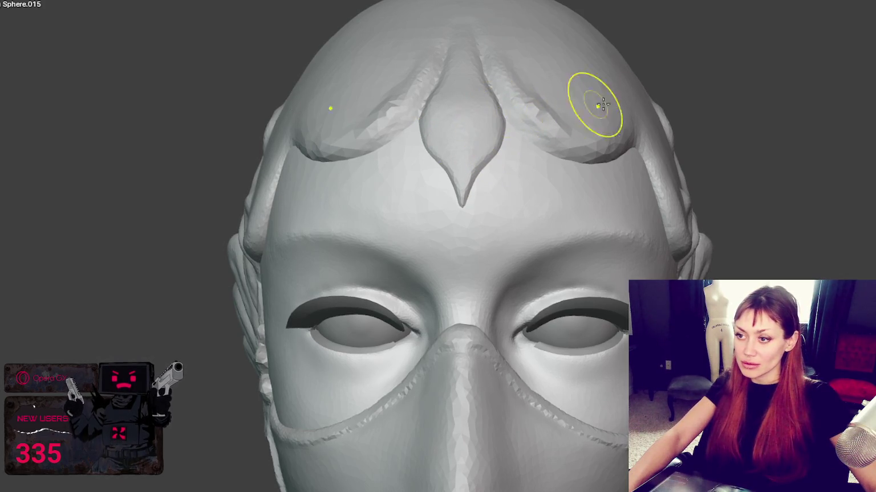
pyautogui.scroll(-4, 692, 141)
pyautogui.scroll(2, 707, 139)
pyautogui.moveTo(707, 139)
pyautogui.mouseDown(button='middle')
pyautogui.moveTo(697, 140)
pyautogui.moveTo(766, 143)
pyautogui.moveTo(694, 125)
pyautogui.moveTo(694, 78)
pyautogui.moveTo(698, 188)
pyautogui.mouseUp(button='middle')
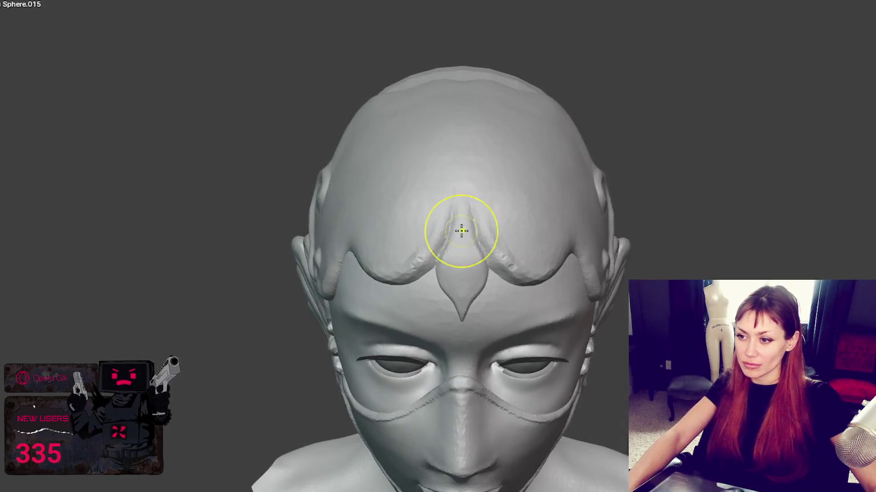
pyautogui.moveTo(487, 247)
pyautogui.mouseDown(button='middle')
pyautogui.moveTo(493, 190)
pyautogui.moveTo(450, 180)
pyautogui.mouseUp(button='middle')
pyautogui.moveTo(511, 210)
pyautogui.mouseDown(button='middle')
pyautogui.moveTo(475, 239)
pyautogui.moveTo(541, 219)
pyautogui.mouseUp(button='middle')
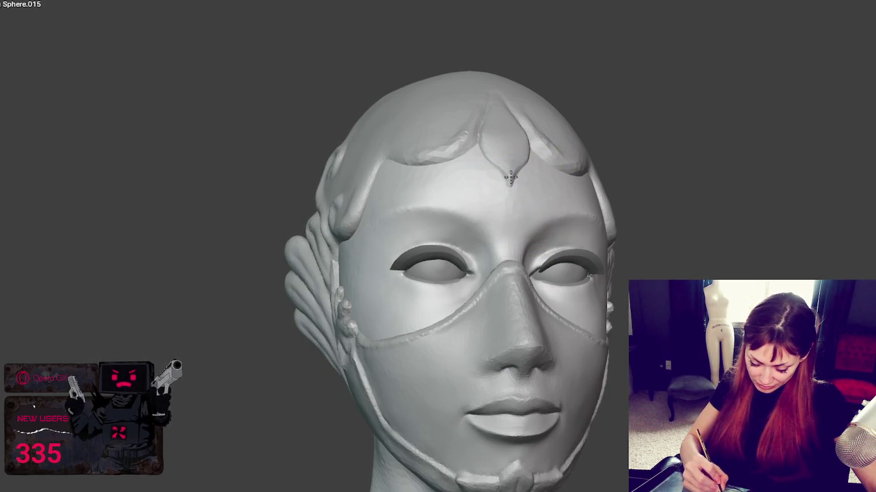
pyautogui.moveTo(511, 183)
pyautogui.mouseDown(button='middle')
pyautogui.moveTo(512, 168)
pyautogui.moveTo(457, 129)
pyautogui.moveTo(513, 188)
pyautogui.moveTo(550, 264)
pyautogui.moveTo(494, 212)
pyautogui.mouseUp(button='middle')
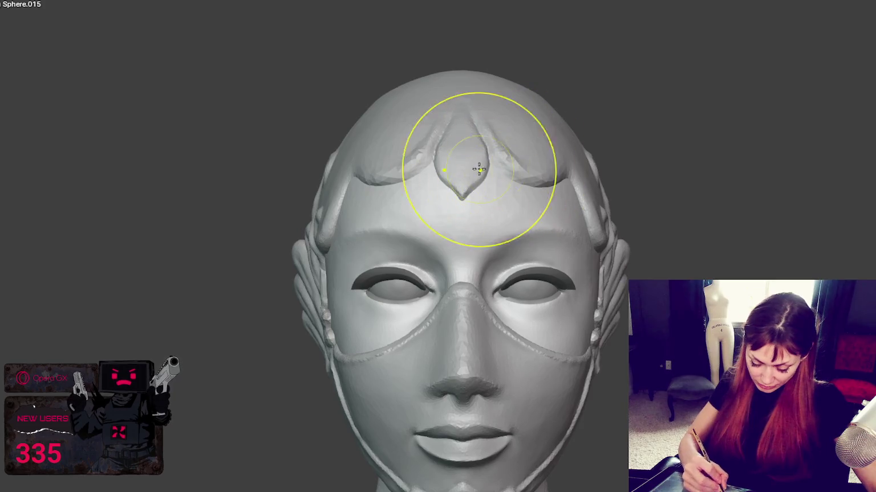
# Step: Smooth the pointed petal at the forehead's centre, then check it from a three-quarter view
pyautogui.moveTo(523, 166); pyautogui.dragTo(416, 260, button='middle')
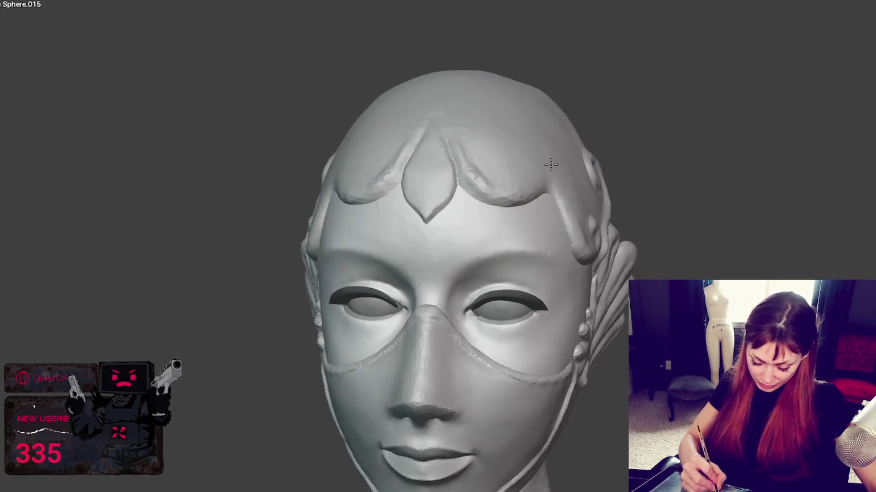
pyautogui.moveTo(416, 260); pyautogui.dragTo(479, 225)
pyautogui.moveTo(479, 225)
pyautogui.mouseDown(button='middle')
pyautogui.moveTo(342, 208)
pyautogui.moveTo(510, 182)
pyautogui.mouseUp(button='middle')
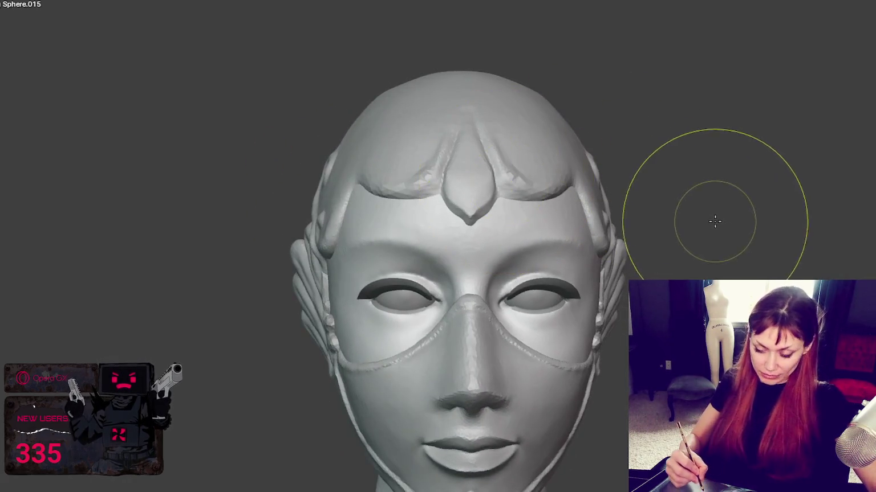
pyautogui.moveTo(710, 211)
pyautogui.mouseDown(button='middle')
pyautogui.moveTo(780, 198)
pyautogui.moveTo(713, 245)
pyautogui.moveTo(519, 291)
pyautogui.mouseUp(button='middle')
pyautogui.scroll(-5, 712, 245)
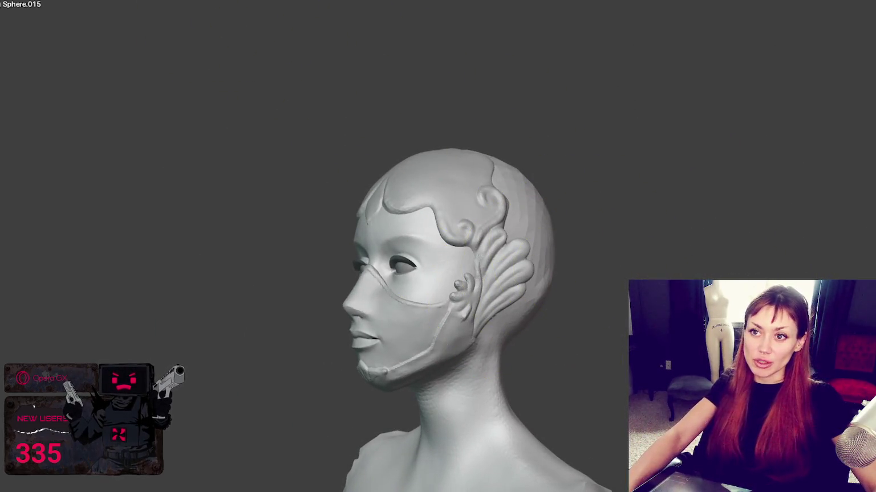
pyautogui.hotkey('shift', 'a')
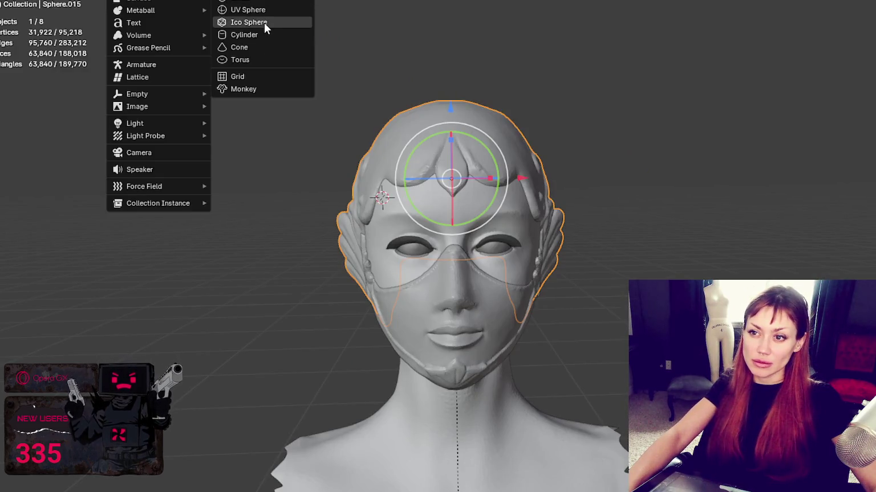
# Step: Add a new sphere, frame it in the view, and scale it down
pyautogui.click(264, 5)
pyautogui.press('KP_Decimal')
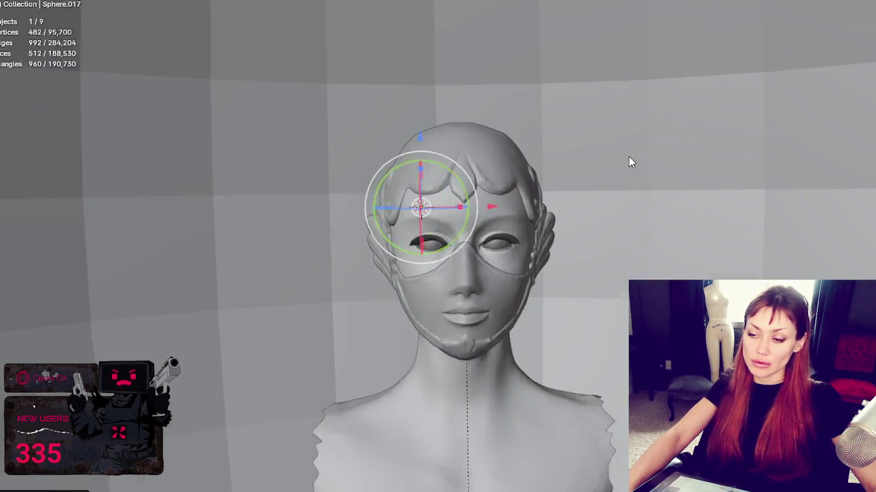
pyautogui.press('s')
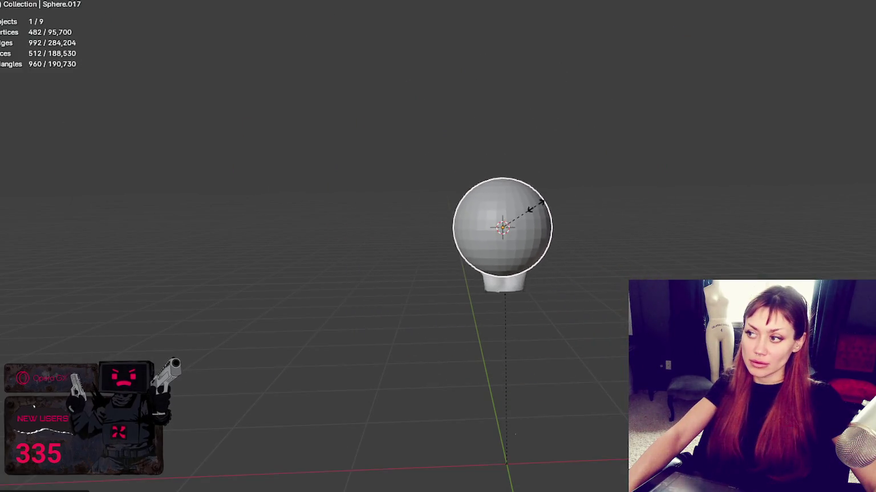
pyautogui.click(527, 212)
pyautogui.press('KP_Decimal')
pyautogui.press('s')
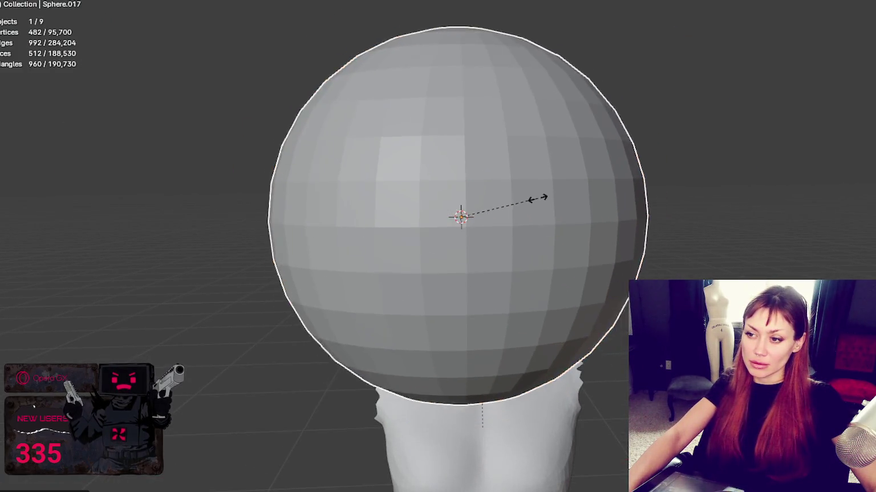
pyautogui.click(501, 208)
# Step: Move the sphere along Y into the head, raise it slightly, and shift it sideways
pyautogui.moveTo(529, 215); pyautogui.dragTo(553, 217)
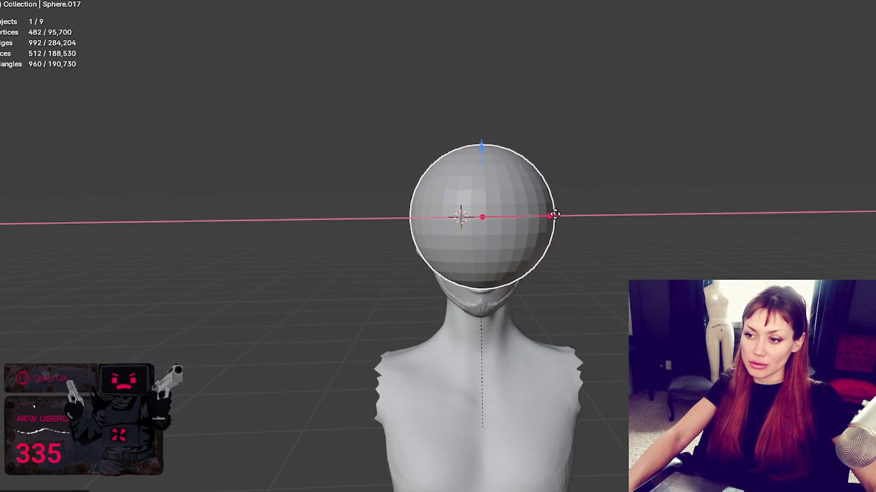
pyautogui.moveTo(553, 213); pyautogui.dragTo(521, 222, button='middle')
pyautogui.press('g')
pyautogui.press('y')
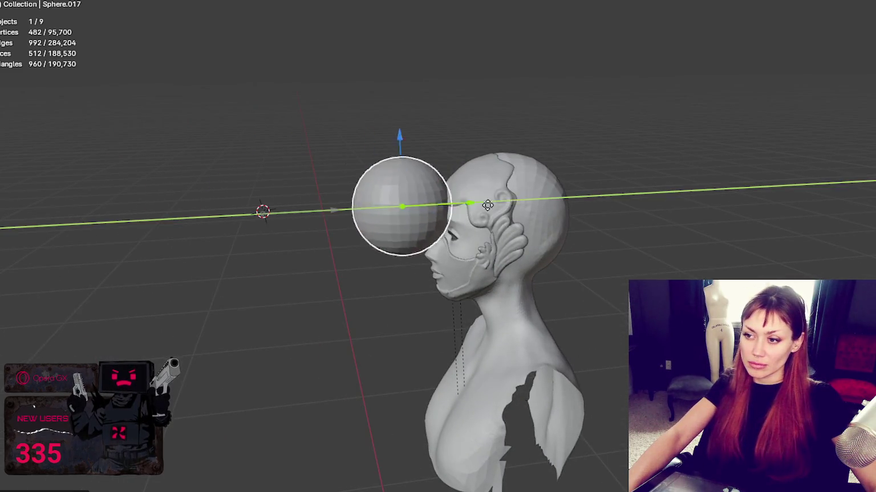
pyautogui.click(586, 204)
pyautogui.moveTo(518, 124); pyautogui.dragTo(517, 116)
pyautogui.moveTo(517, 116); pyautogui.dragTo(618, 187, button='middle')
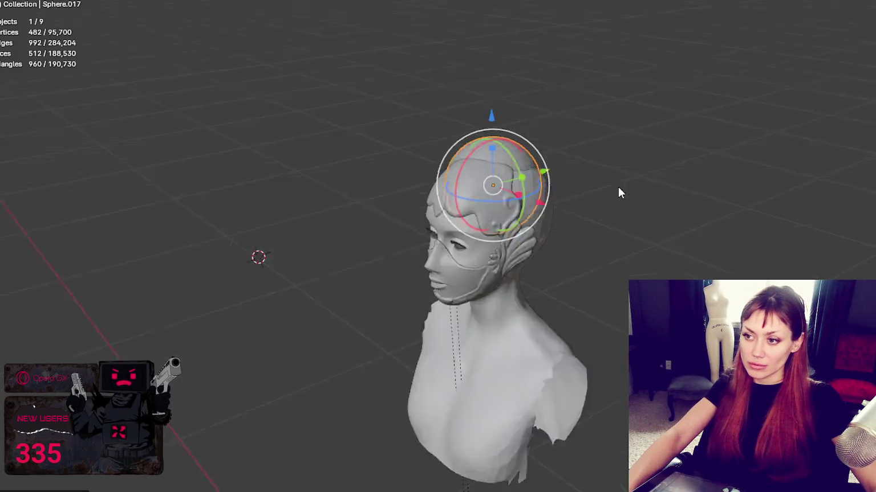
pyautogui.scroll(3, 528, 192)
pyautogui.moveTo(486, 165); pyautogui.dragTo(504, 163)
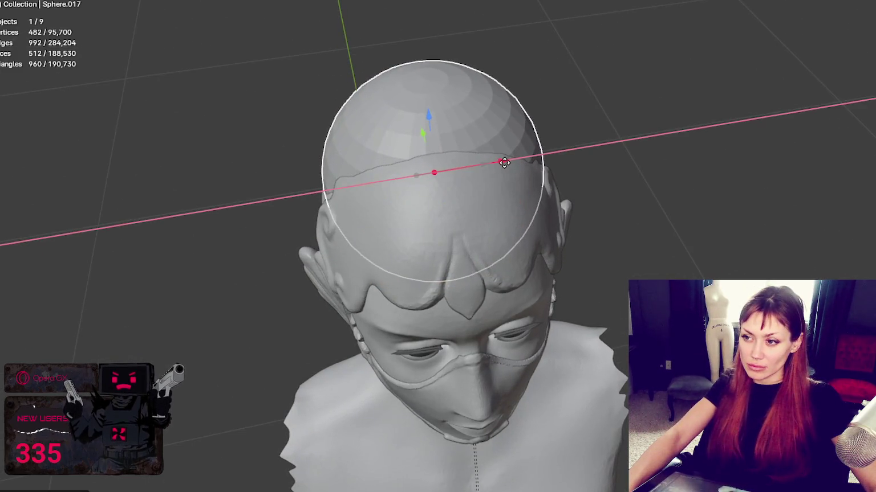
pyautogui.click(504, 163)
# Step: Nudge the sphere along X and Y until it sits centred over the head
pyautogui.moveTo(526, 175); pyautogui.dragTo(511, 211, button='middle')
pyautogui.press('g')
pyautogui.press('x')
pyautogui.click(511, 179)
pyautogui.press('g')
pyautogui.press('y')
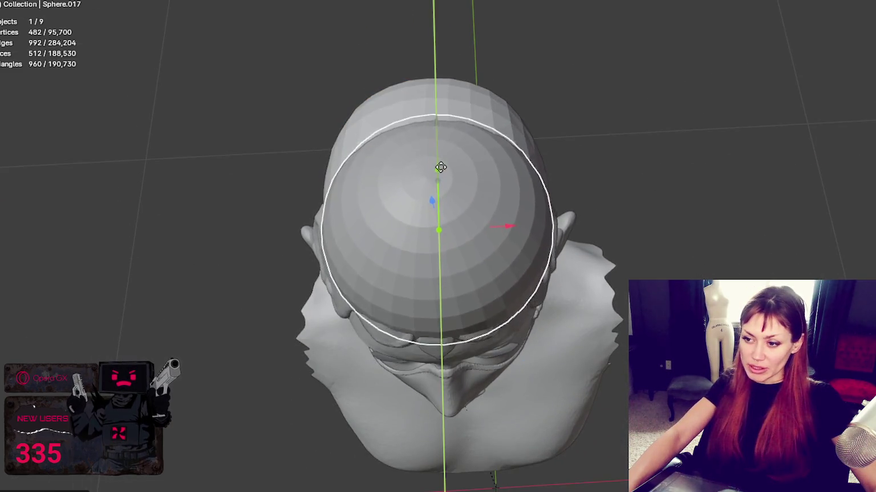
pyautogui.click(437, 164)
pyautogui.moveTo(438, 164); pyautogui.dragTo(456, 78, button='middle')
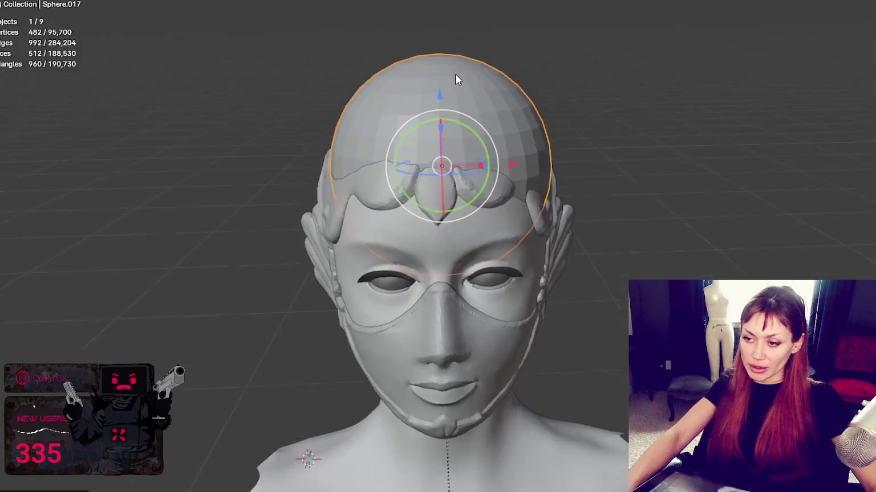
pyautogui.press('g')
pyautogui.press('x')
pyautogui.click(502, 163)
# Step: Rescale the sphere and move it back and up toward the crown of the head
pyautogui.moveTo(459, 103)
pyautogui.mouseDown(button='middle')
pyautogui.moveTo(548, 167)
pyautogui.moveTo(547, 140)
pyautogui.moveTo(535, 238)
pyautogui.moveTo(517, 137)
pyautogui.moveTo(625, 109)
pyautogui.moveTo(561, 34)
pyautogui.moveTo(749, 13)
pyautogui.mouseUp(button='middle')
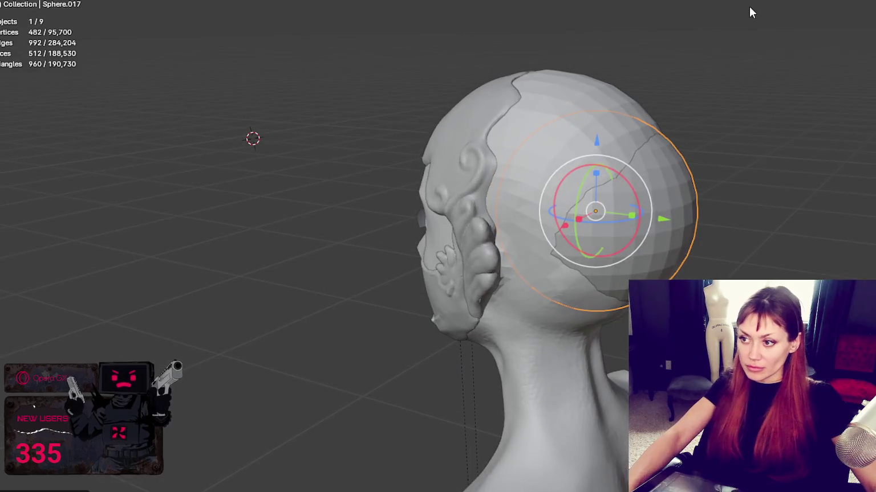
pyautogui.moveTo(656, 142); pyautogui.dragTo(627, 153, button='middle')
pyautogui.press('s')
pyautogui.click(633, 154)
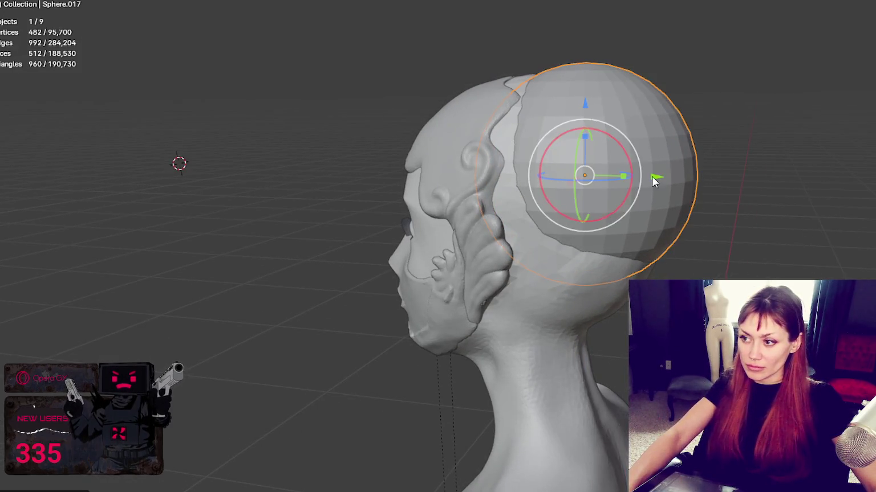
pyautogui.moveTo(655, 178); pyautogui.dragTo(557, 113)
pyautogui.press('z')
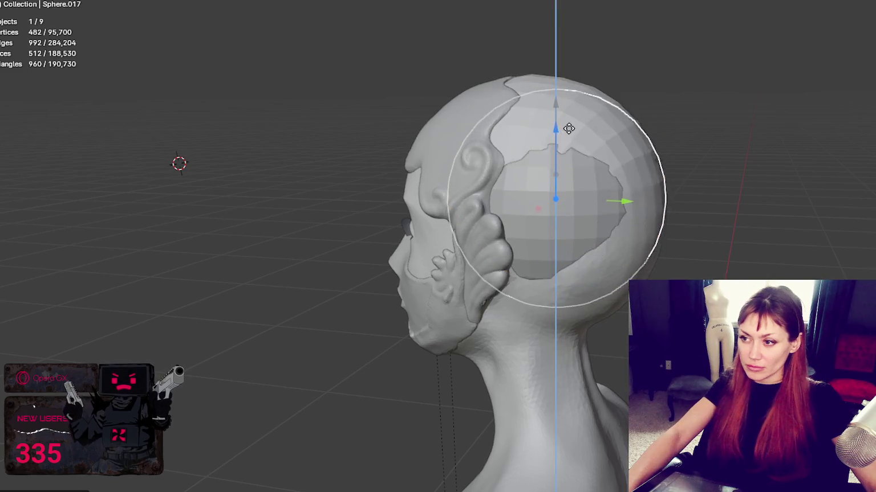
pyautogui.click(573, 122)
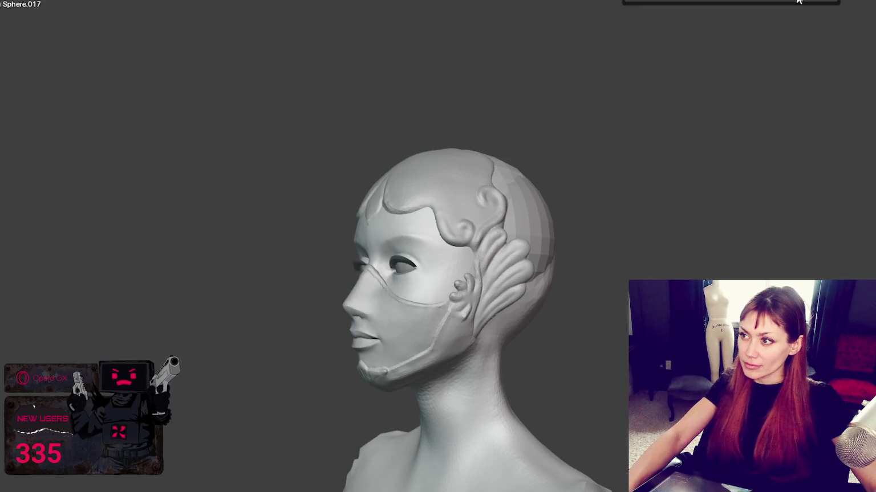
# Step: Blend the top of the back sphere into the head, then orbit around to inspect it
pyautogui.moveTo(670, 141); pyautogui.dragTo(469, 274, button='middle')
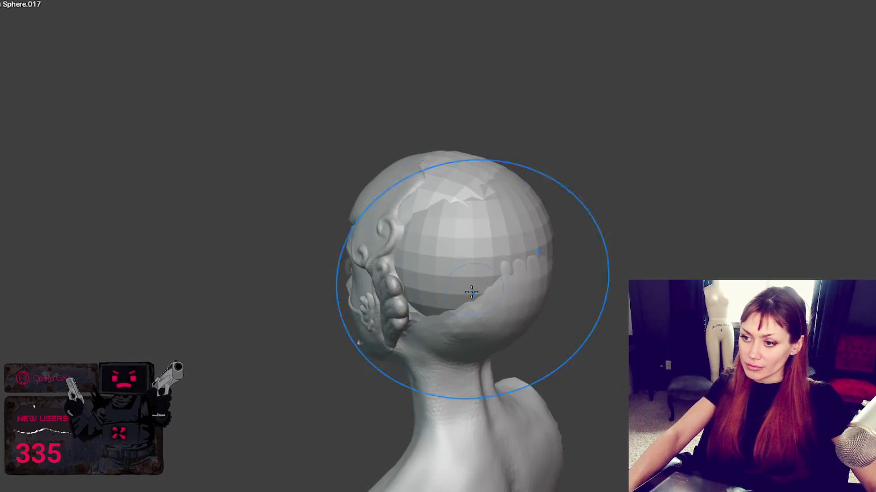
pyautogui.moveTo(437, 165); pyautogui.dragTo(430, 169)
pyautogui.moveTo(430, 169); pyautogui.dragTo(520, 246, button='middle')
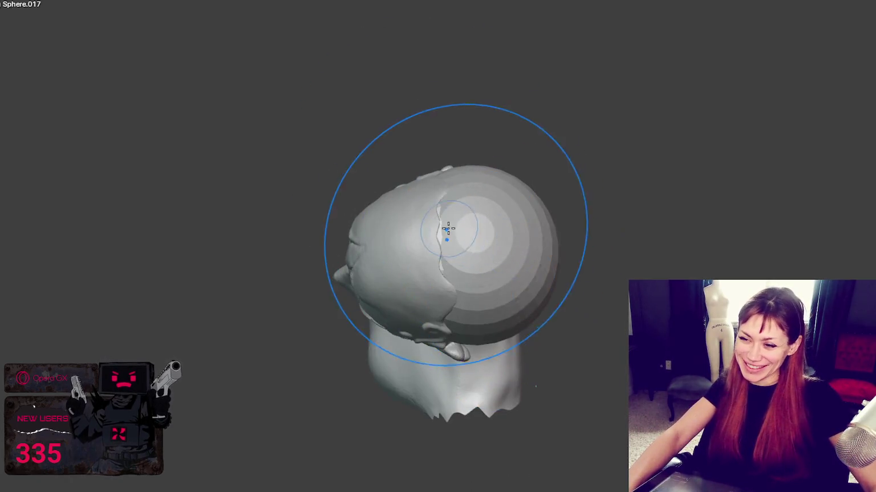
pyautogui.moveTo(602, 276); pyautogui.dragTo(593, 136, button='middle')
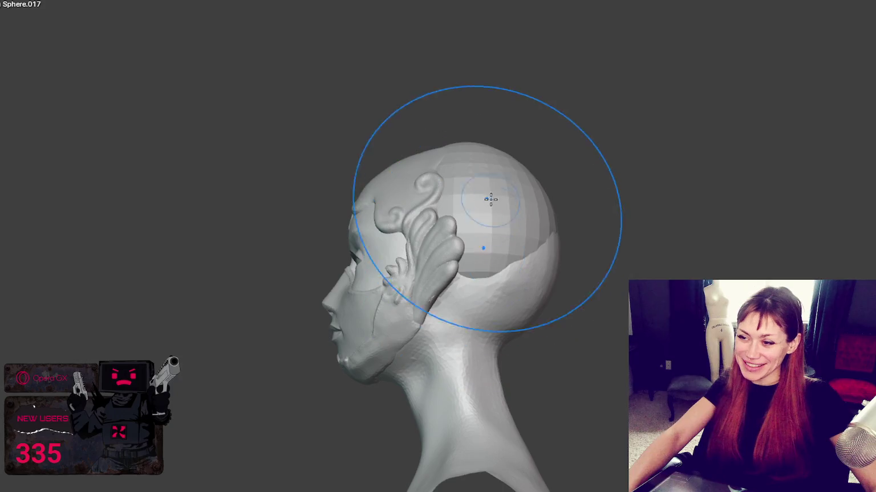
pyautogui.moveTo(475, 235)
pyautogui.mouseDown(button='middle')
pyautogui.moveTo(492, 272)
pyautogui.moveTo(465, 160)
pyautogui.mouseUp(button='middle')
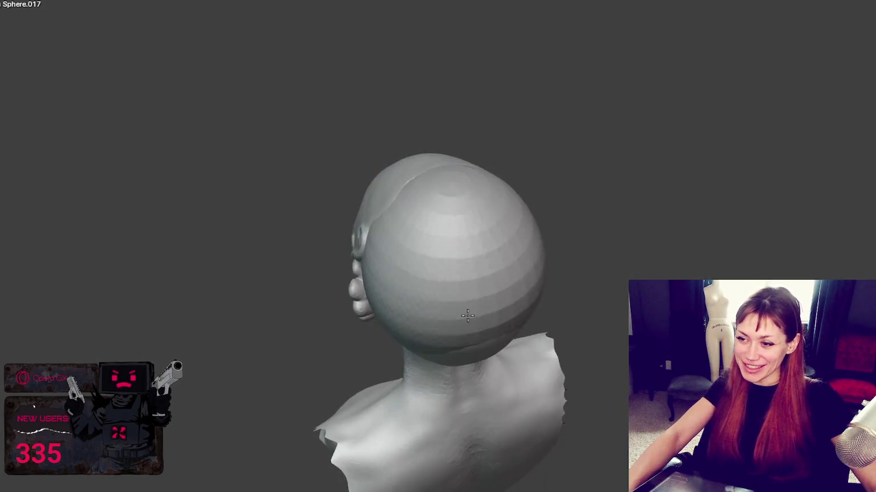
pyautogui.moveTo(446, 297); pyautogui.dragTo(436, 224, button='middle')
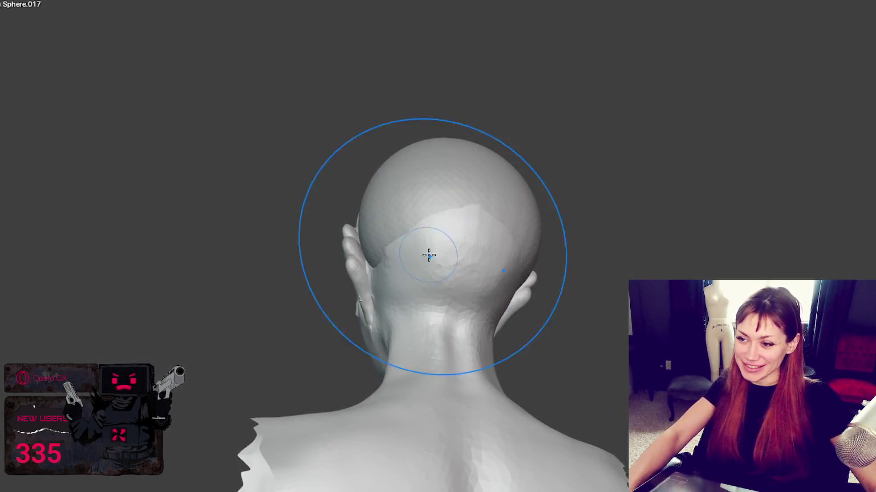
pyautogui.moveTo(430, 255); pyautogui.dragTo(489, 341, button='middle')
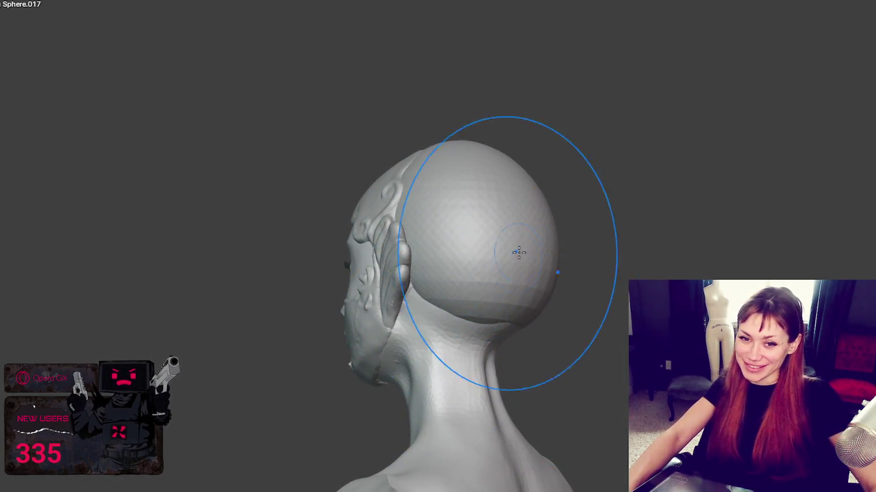
pyautogui.moveTo(493, 352)
pyautogui.mouseDown(button='middle')
pyautogui.moveTo(622, 336)
pyautogui.moveTo(583, 352)
pyautogui.mouseUp(button='middle')
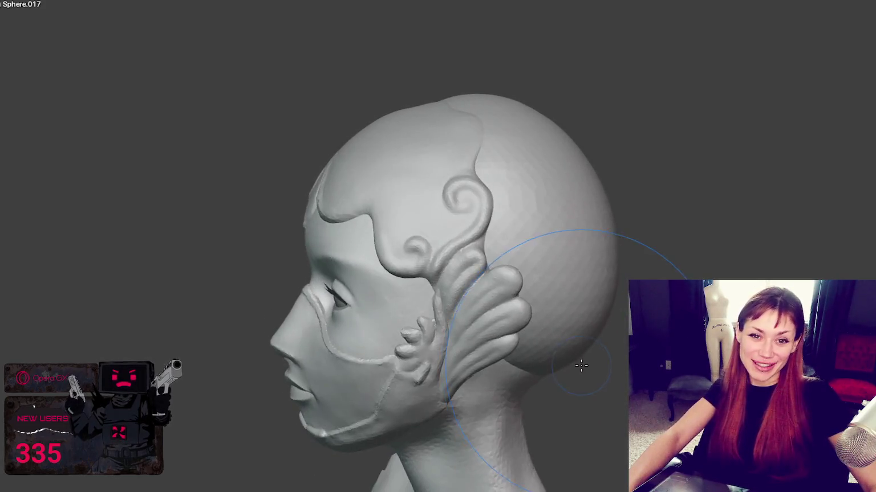
pyautogui.scroll(2, 580, 363)
pyautogui.moveTo(512, 352); pyautogui.dragTo(537, 313, button='middle')
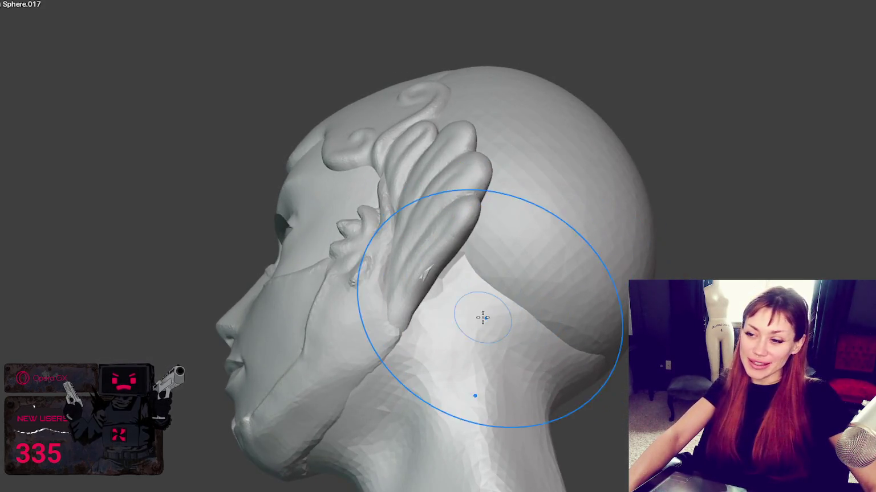
# Step: Build up the hair mass behind the ear and pull it down behind the neck, shrinking the brush
pyautogui.moveTo(480, 289); pyautogui.dragTo(538, 339)
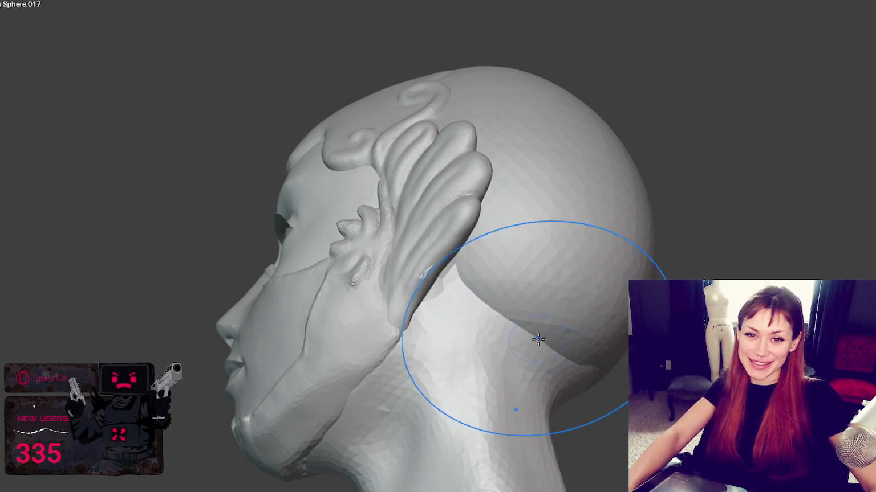
pyautogui.moveTo(529, 273); pyautogui.dragTo(561, 285, button='middle')
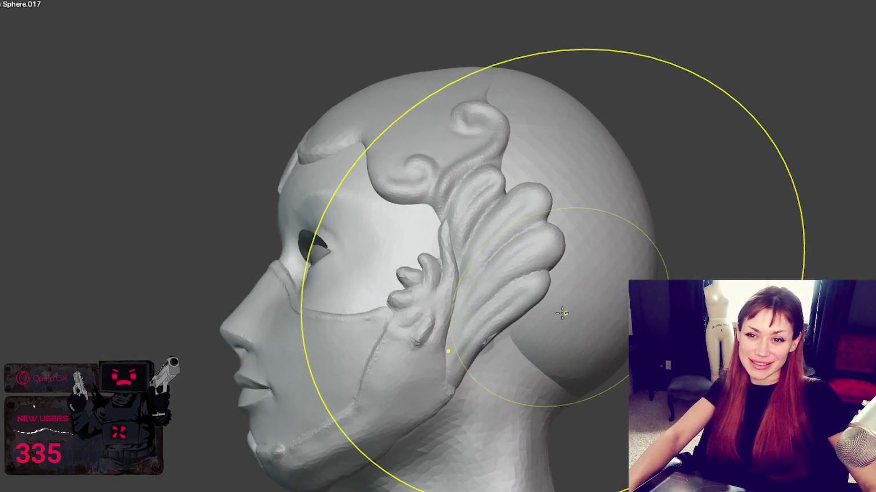
pyautogui.moveTo(593, 436); pyautogui.dragTo(610, 368, button='middle')
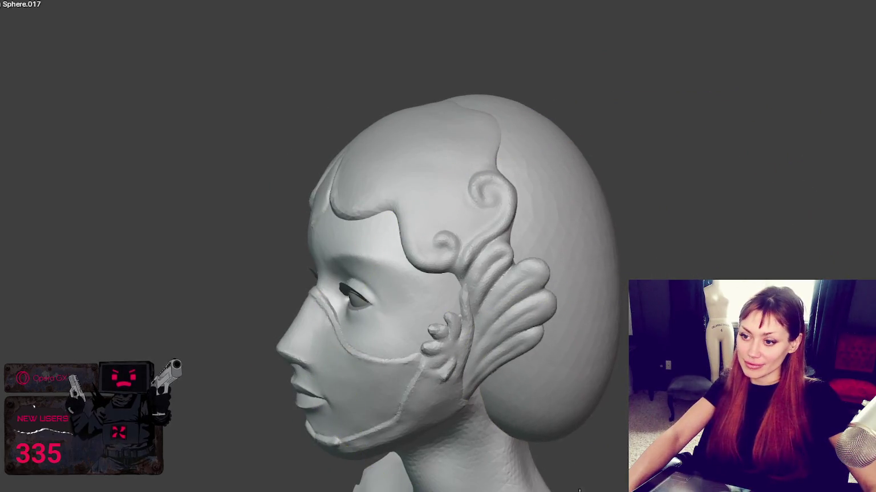
pyautogui.moveTo(614, 221); pyautogui.dragTo(567, 359, button='middle')
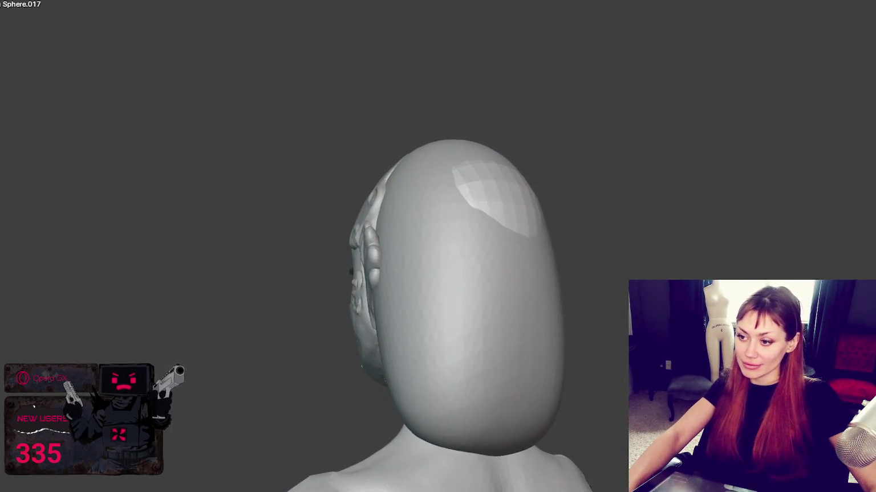
pyautogui.moveTo(528, 219); pyautogui.dragTo(647, 251, button='middle')
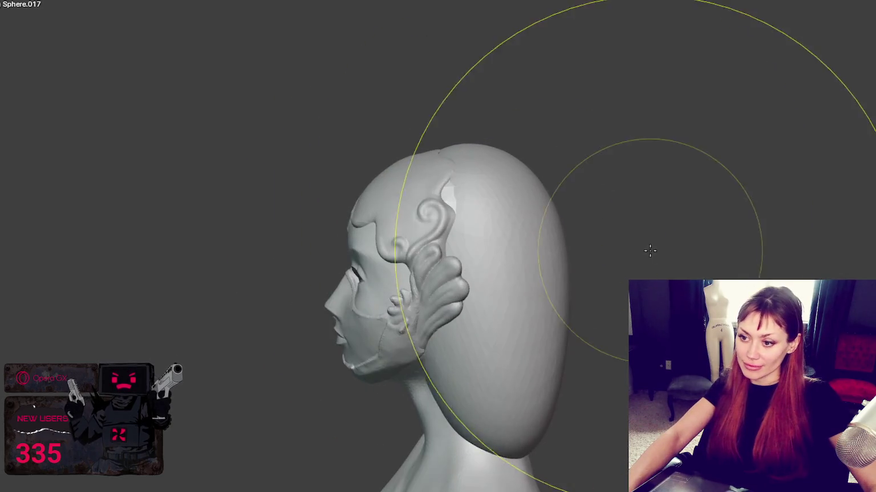
pyautogui.press('f')
pyautogui.click(434, 212)
pyautogui.moveTo(407, 215); pyautogui.dragTo(483, 377, button='middle')
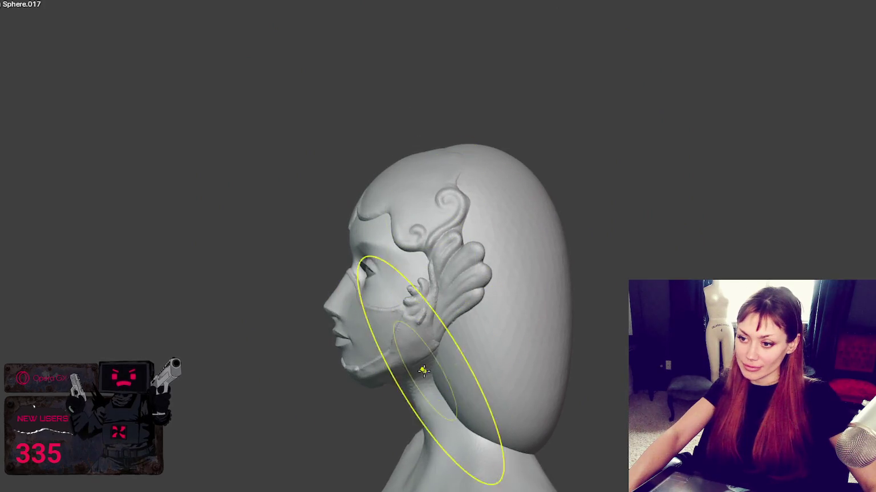
pyautogui.moveTo(602, 358)
pyautogui.mouseDown(button='middle')
pyautogui.moveTo(504, 424)
pyautogui.moveTo(638, 376)
pyautogui.moveTo(621, 388)
pyautogui.mouseUp(button='middle')
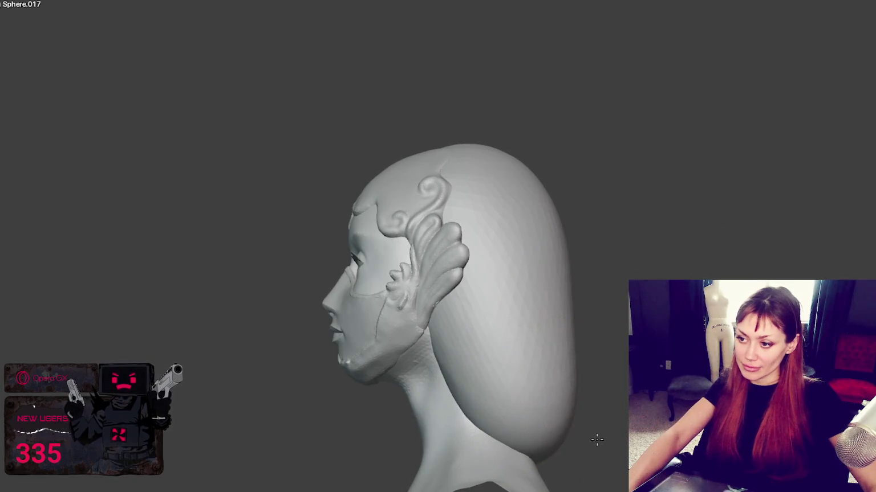
# Step: Smooth the hair behind the jaw and push the lower hair mass outward, checking front and sides
pyautogui.press('KP_1')
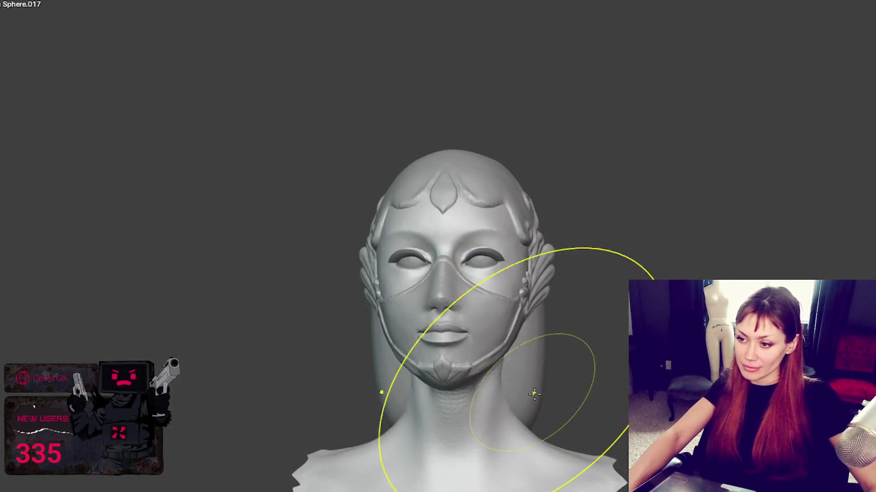
pyautogui.moveTo(572, 417); pyautogui.dragTo(564, 421, button='middle')
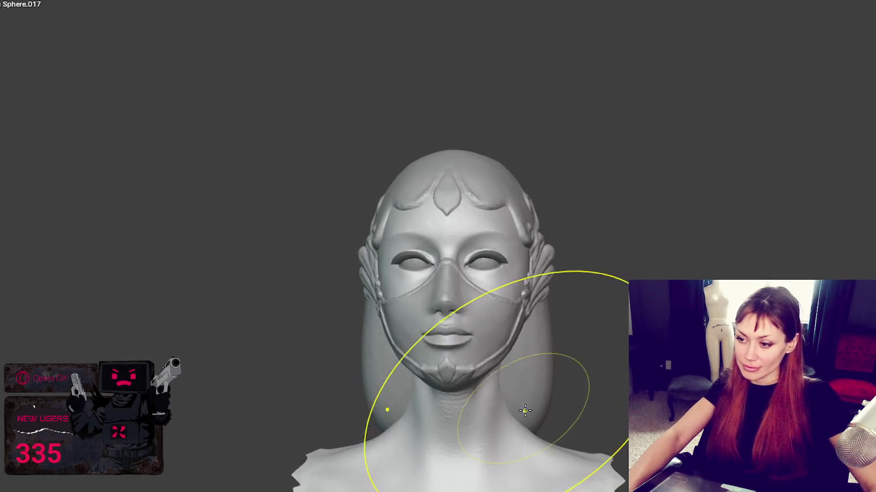
pyautogui.moveTo(548, 454); pyautogui.dragTo(561, 451, button='middle')
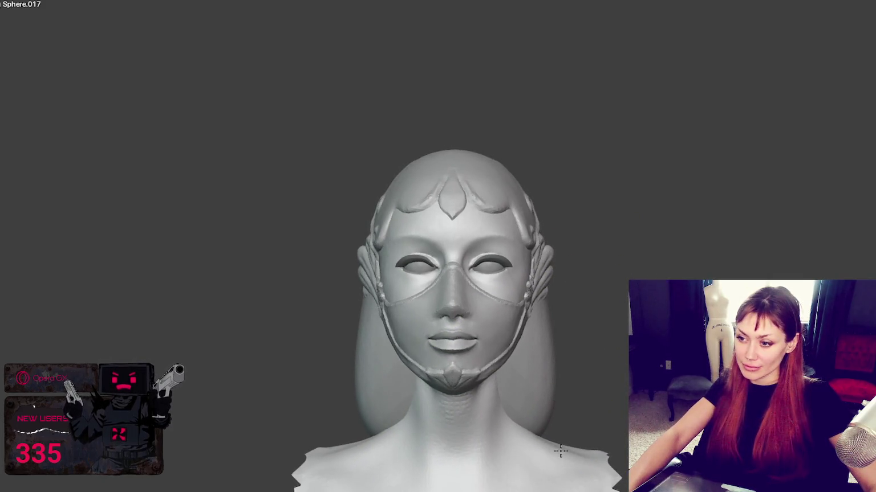
pyautogui.press('ctrl+KP_3')
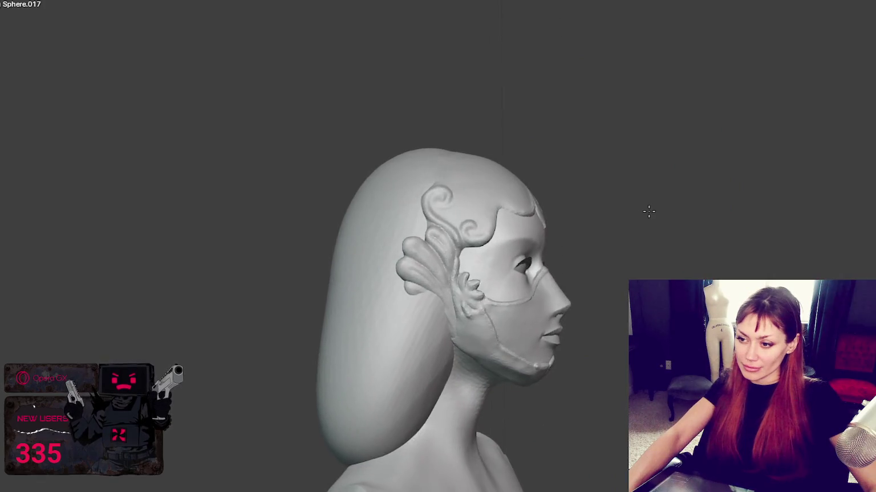
pyautogui.moveTo(485, 357); pyautogui.dragTo(455, 363)
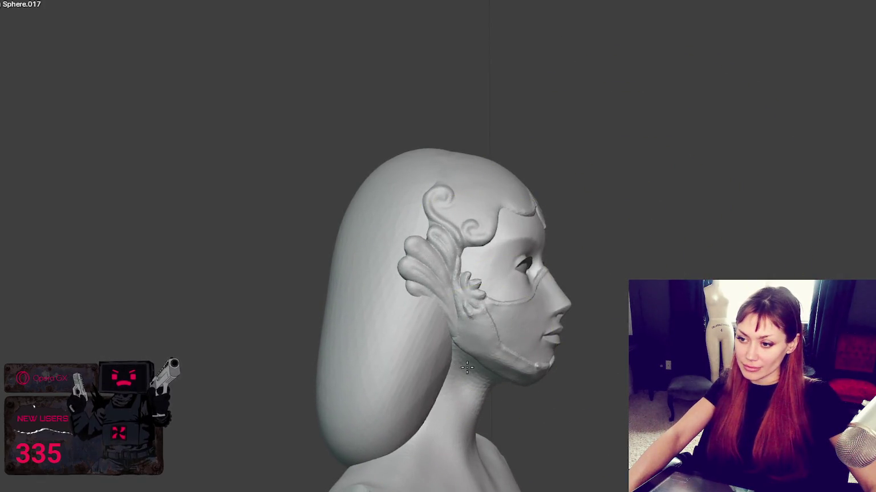
pyautogui.press('KP_1')
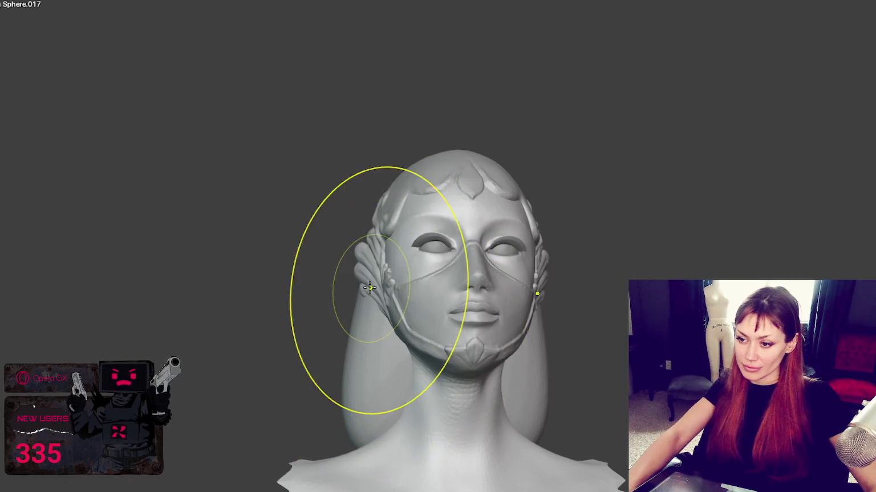
pyautogui.moveTo(379, 292); pyautogui.dragTo(416, 370, button='middle')
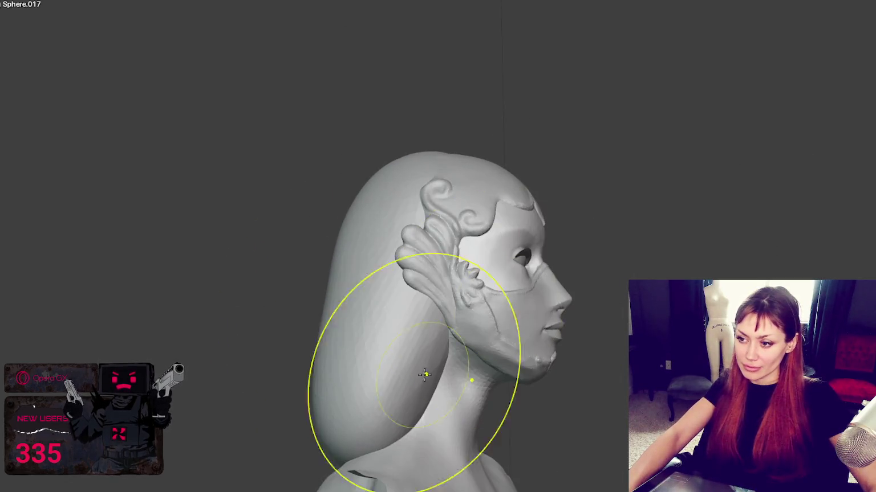
pyautogui.moveTo(311, 444); pyautogui.dragTo(371, 417)
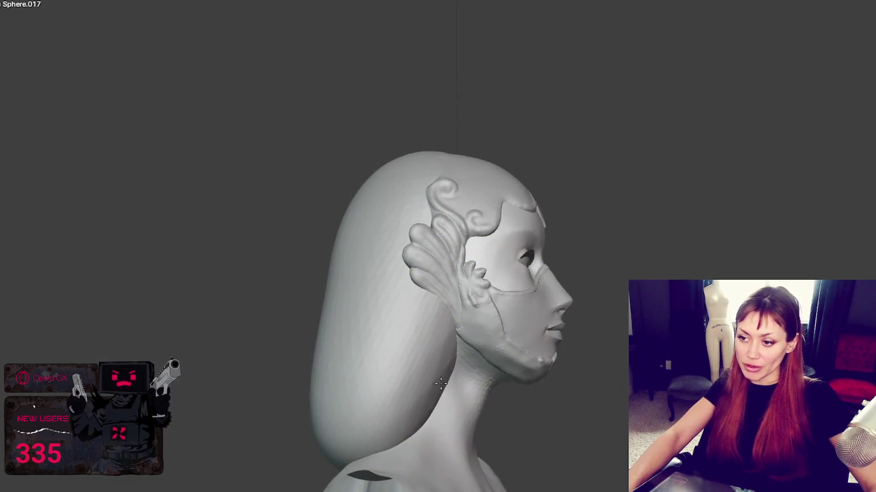
pyautogui.moveTo(441, 384); pyautogui.dragTo(440, 397, button='middle')
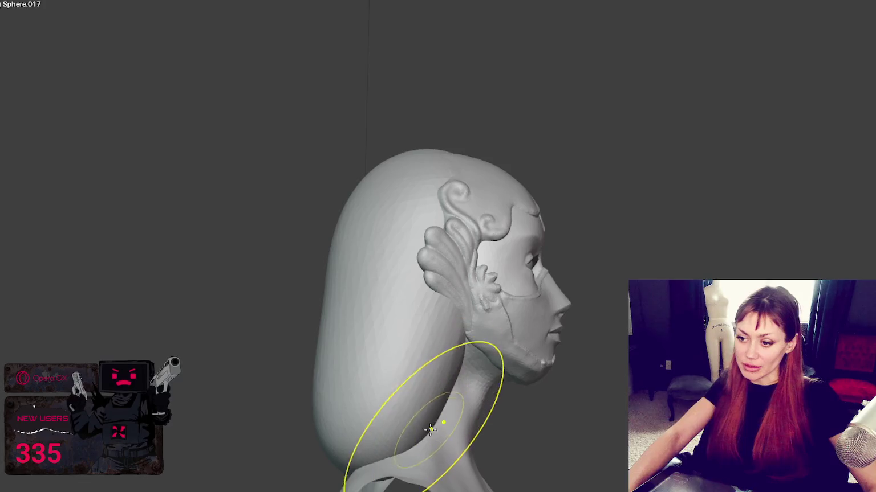
pyautogui.moveTo(398, 439); pyautogui.dragTo(362, 440, button='middle')
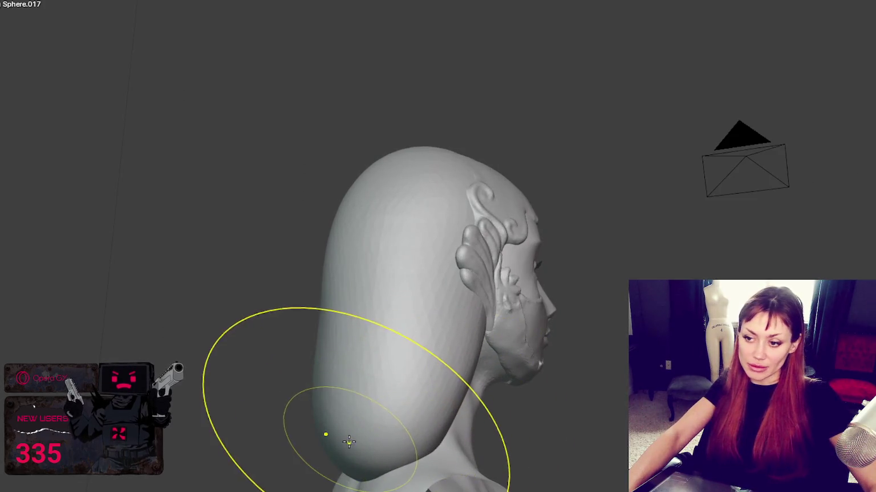
pyautogui.moveTo(420, 405); pyautogui.dragTo(278, 413, button='middle')
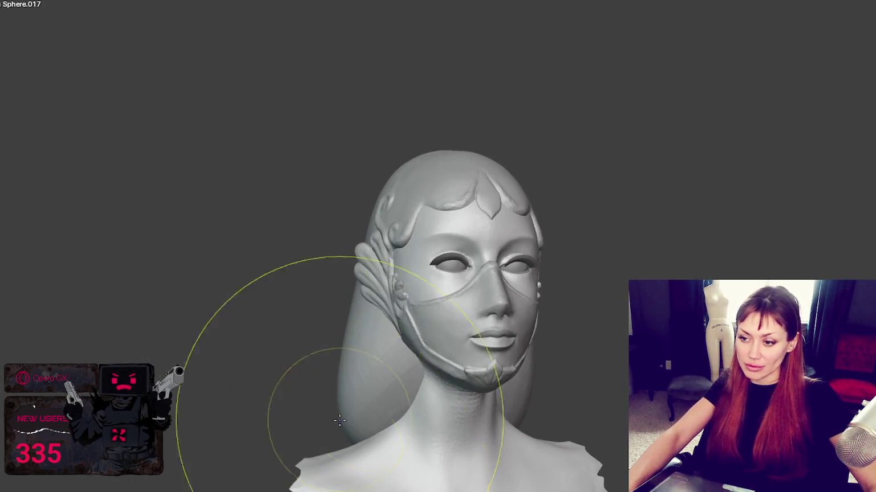
pyautogui.moveTo(399, 388)
pyautogui.mouseDown(button='middle')
pyautogui.moveTo(463, 372)
pyautogui.moveTo(446, 382)
pyautogui.mouseUp(button='middle')
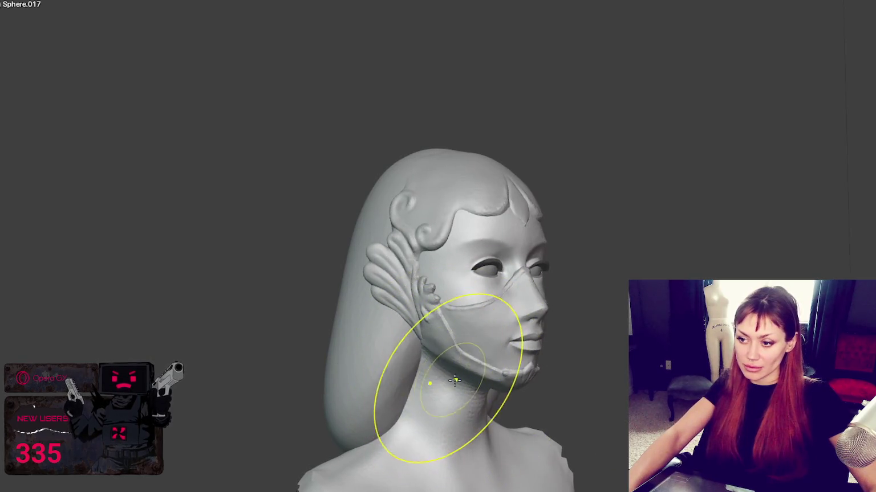
pyautogui.moveTo(439, 358)
pyautogui.mouseDown(button='middle')
pyautogui.moveTo(375, 380)
pyautogui.moveTo(414, 372)
pyautogui.moveTo(430, 488)
pyautogui.mouseUp(button='middle')
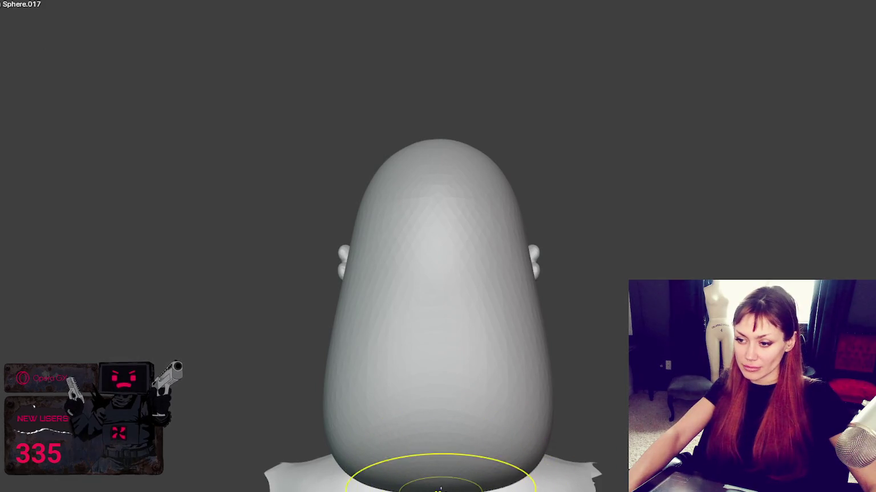
pyautogui.moveTo(454, 440)
pyautogui.mouseDown(button='middle')
pyautogui.moveTo(608, 445)
pyautogui.moveTo(471, 440)
pyautogui.mouseUp(button='middle')
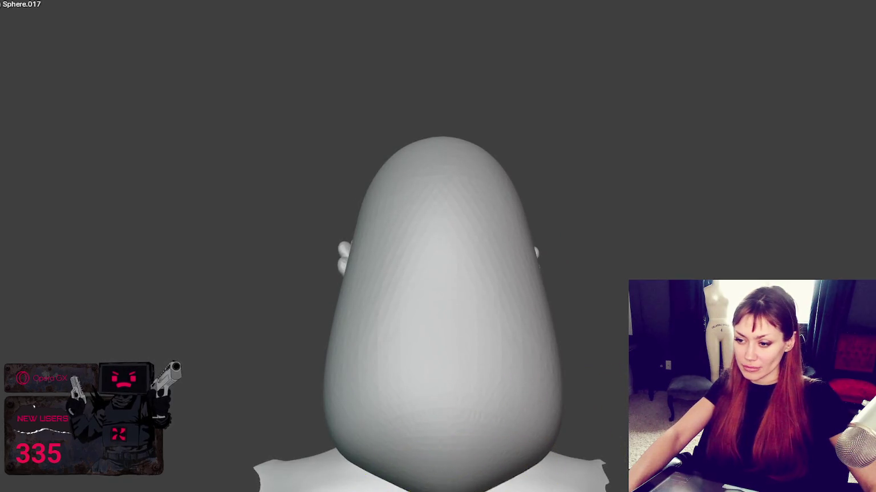
pyautogui.moveTo(490, 488); pyautogui.dragTo(406, 486)
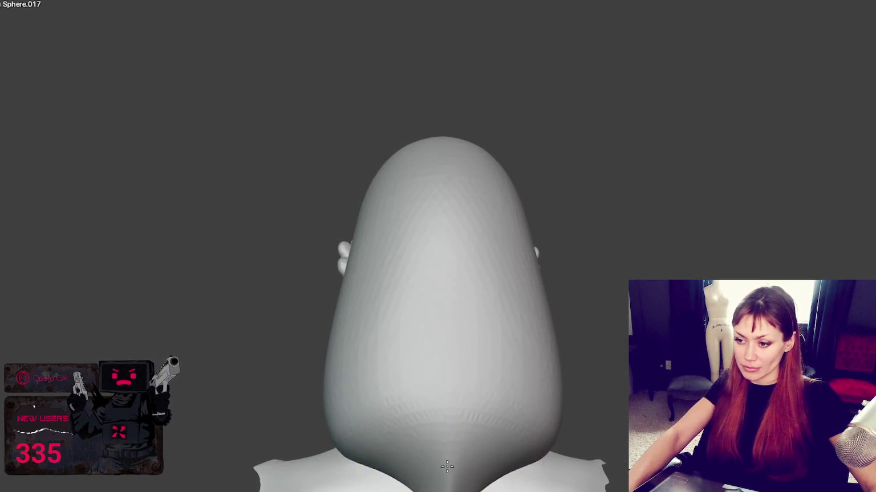
pyautogui.moveTo(461, 460)
pyautogui.mouseDown(button='middle')
pyautogui.moveTo(512, 478)
pyautogui.moveTo(432, 436)
pyautogui.moveTo(378, 427)
pyautogui.moveTo(250, 429)
pyautogui.moveTo(481, 438)
pyautogui.moveTo(449, 448)
pyautogui.mouseUp(button='middle')
pyautogui.keyDown('ctrl'); pyautogui.moveTo(477, 418); pyautogui.dragTo(678, 474, button='middle'); pyautogui.keyUp('ctrl')
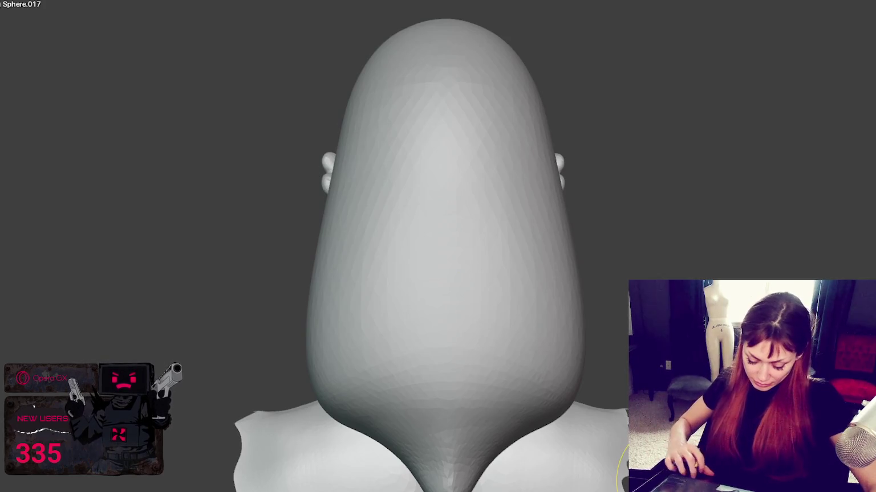
pyautogui.hotkey('shift', 'f')
pyautogui.click(428, 435)
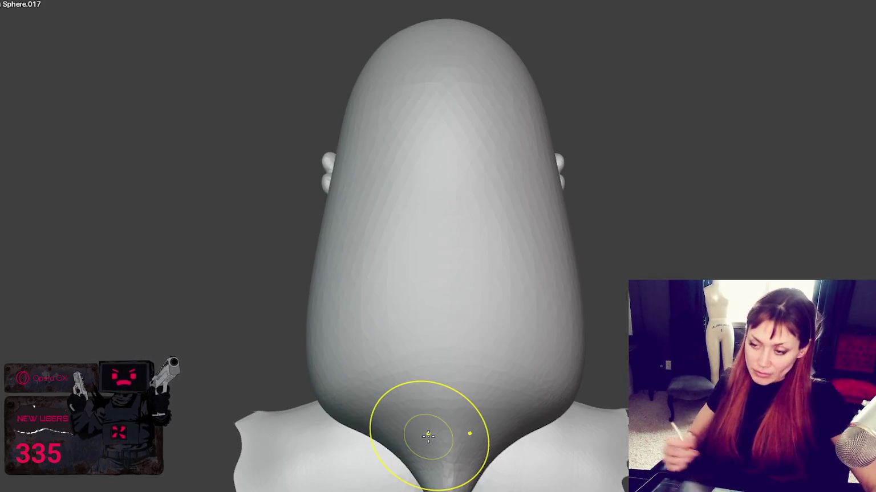
pyautogui.hotkey('ctrl', 'z')
pyautogui.scroll(-1, 628, 317)
pyautogui.moveTo(632, 315); pyautogui.dragTo(820, 265, button='middle')
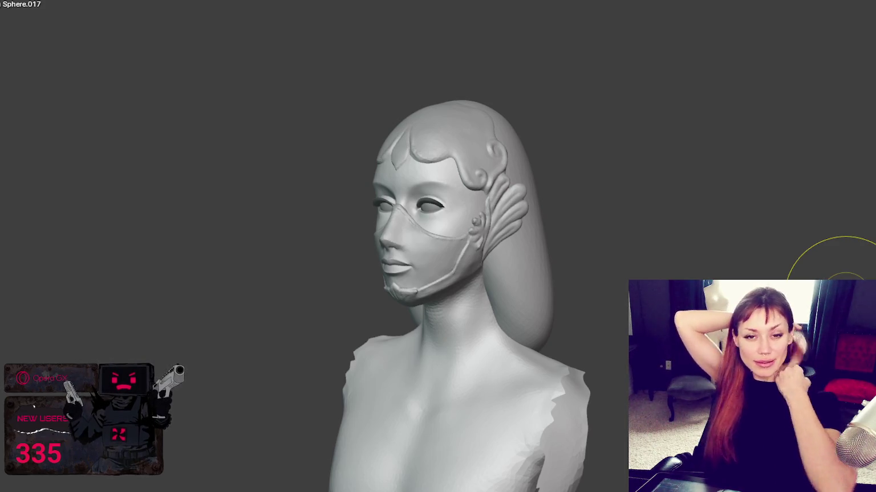
# Step: Select the hair piece Sphere.015 for sculpting and view it from above
pyautogui.scroll(2, 729, 229)
pyautogui.scroll(3, 698, 59)
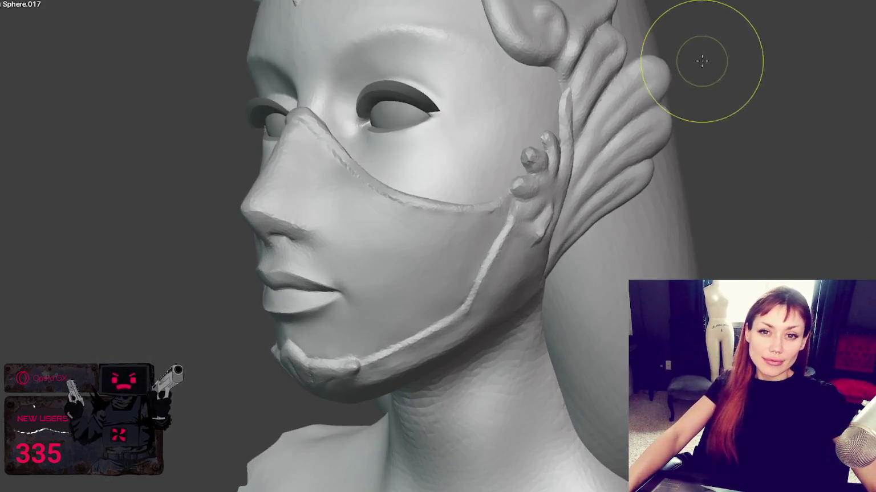
pyautogui.scroll(2, 798, 114)
pyautogui.moveTo(351, 264)
pyautogui.mouseDown(button='middle')
pyautogui.moveTo(450, 239)
pyautogui.moveTo(364, 239)
pyautogui.moveTo(395, 279)
pyautogui.moveTo(422, 268)
pyautogui.mouseUp(button='middle')
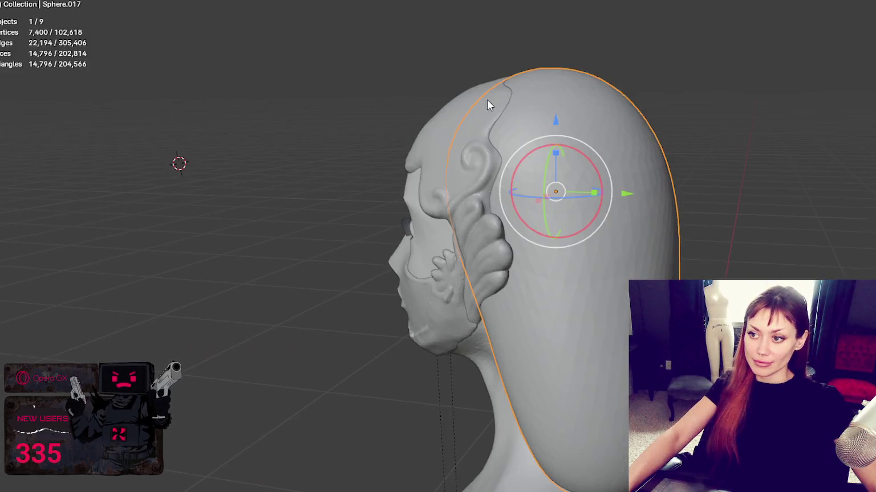
pyautogui.click(487, 101)
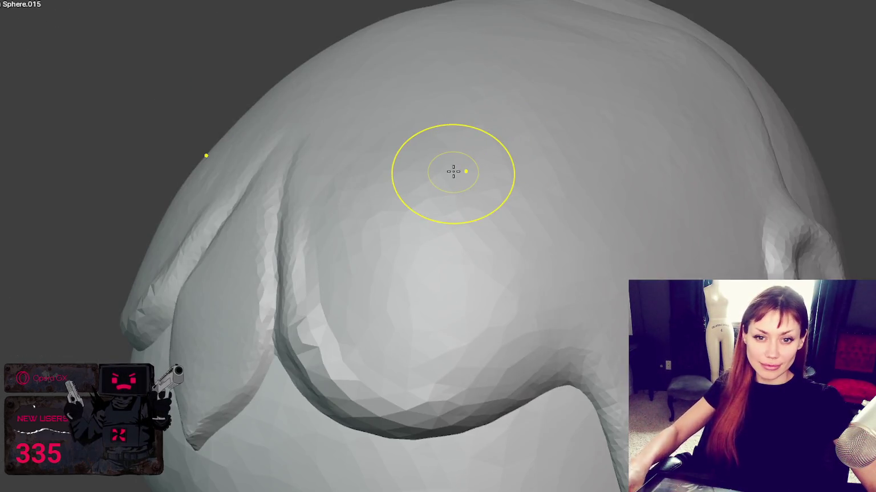
pyautogui.moveTo(453, 171)
pyautogui.mouseDown(button='middle')
pyautogui.moveTo(483, 252)
pyautogui.moveTo(477, 258)
pyautogui.mouseUp(button='middle')
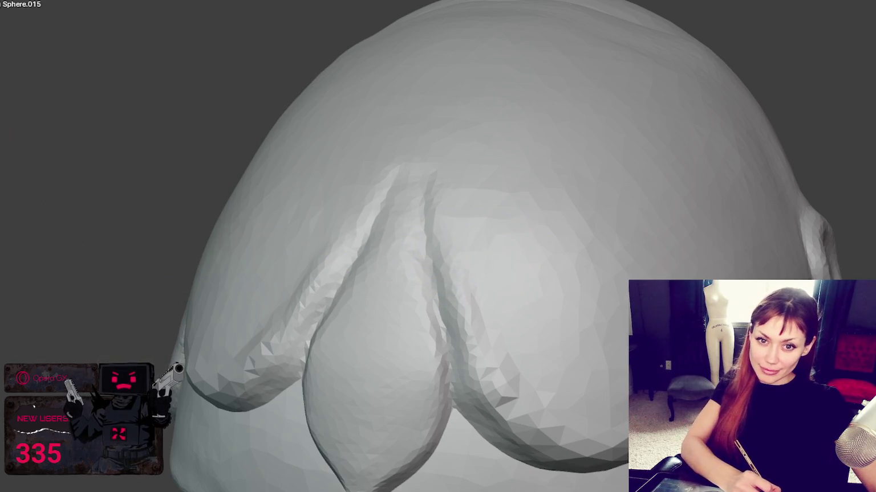
# Step: With a different brush, reshape the lobe creases and refine the left and right lobes' lower edges
pyautogui.press('s')
pyautogui.moveTo(493, 204); pyautogui.dragTo(473, 238, button='middle')
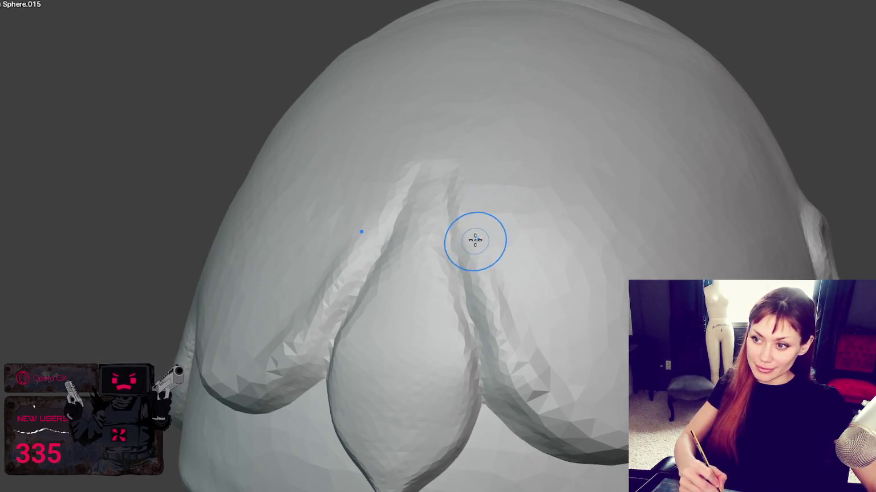
pyautogui.moveTo(524, 371)
pyautogui.mouseDown(button='middle')
pyautogui.moveTo(465, 276)
pyautogui.moveTo(441, 212)
pyautogui.mouseUp(button='middle')
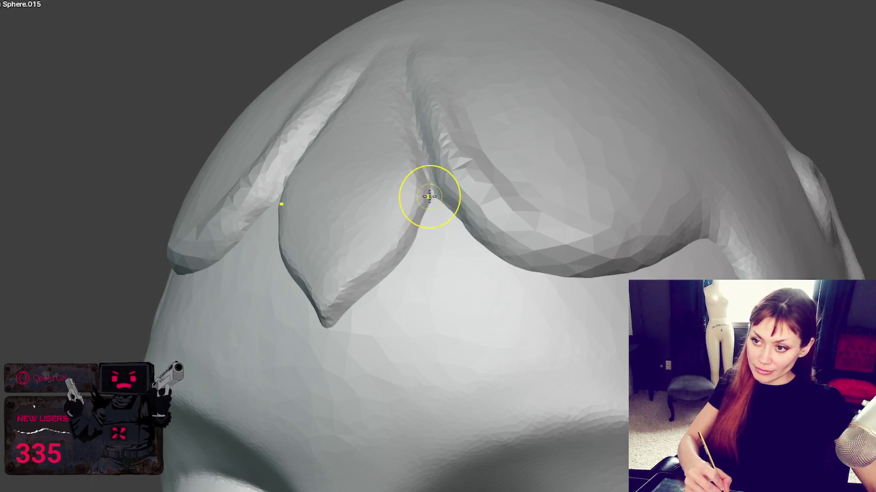
pyautogui.moveTo(421, 196); pyautogui.dragTo(423, 198)
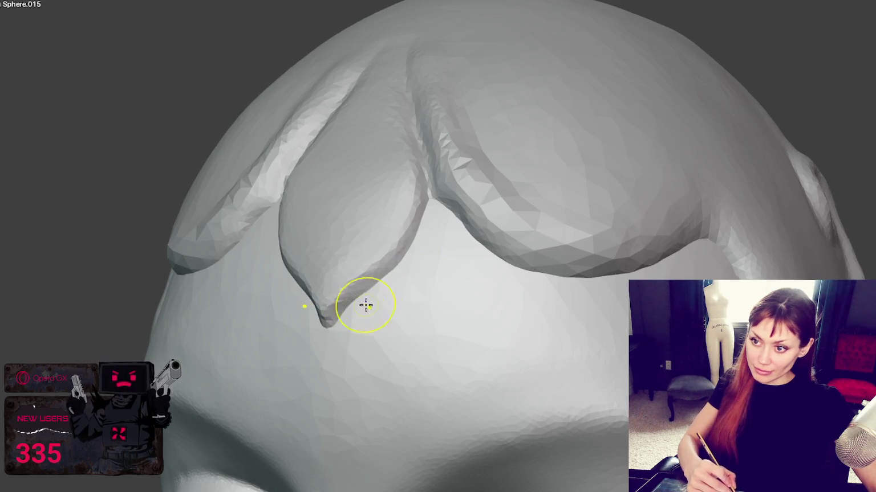
pyautogui.moveTo(362, 315); pyautogui.dragTo(426, 333, button='middle')
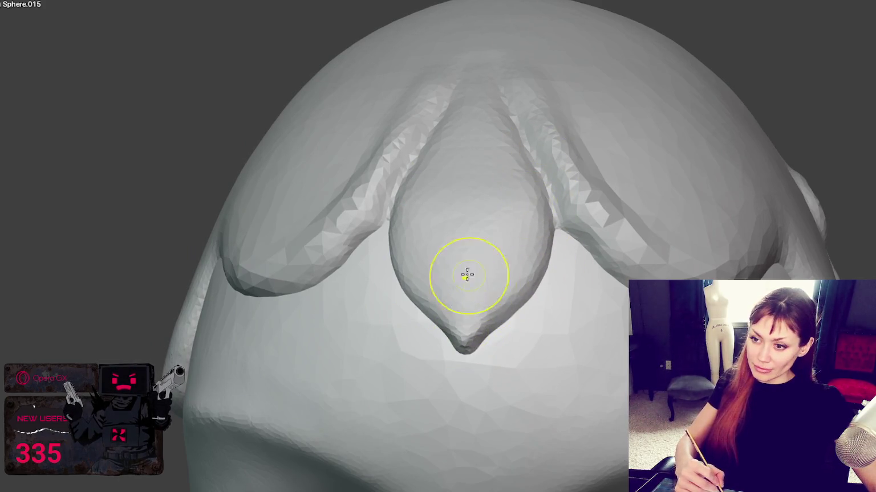
pyautogui.moveTo(360, 253); pyautogui.dragTo(365, 254)
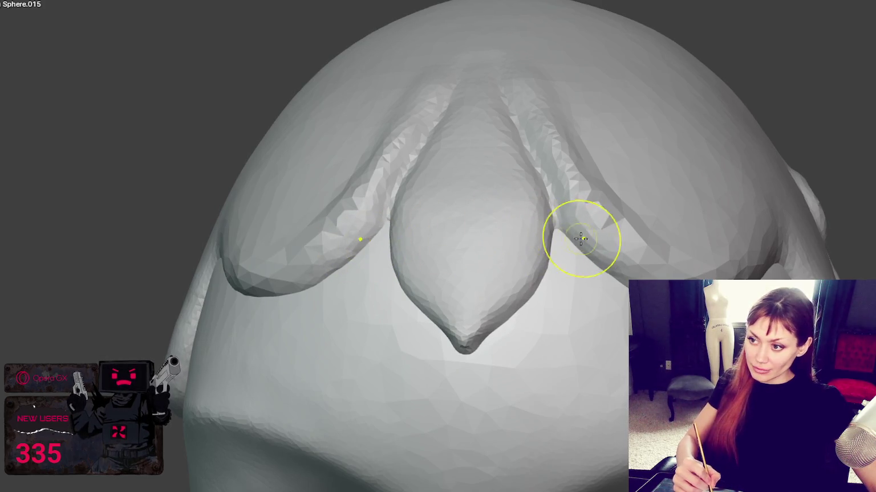
pyautogui.moveTo(579, 235); pyautogui.dragTo(522, 287, button='middle')
pyautogui.moveTo(522, 287)
pyautogui.mouseDown()
pyautogui.moveTo(503, 308)
pyautogui.moveTo(552, 326)
pyautogui.mouseUp()
pyautogui.moveTo(499, 317); pyautogui.dragTo(586, 332)
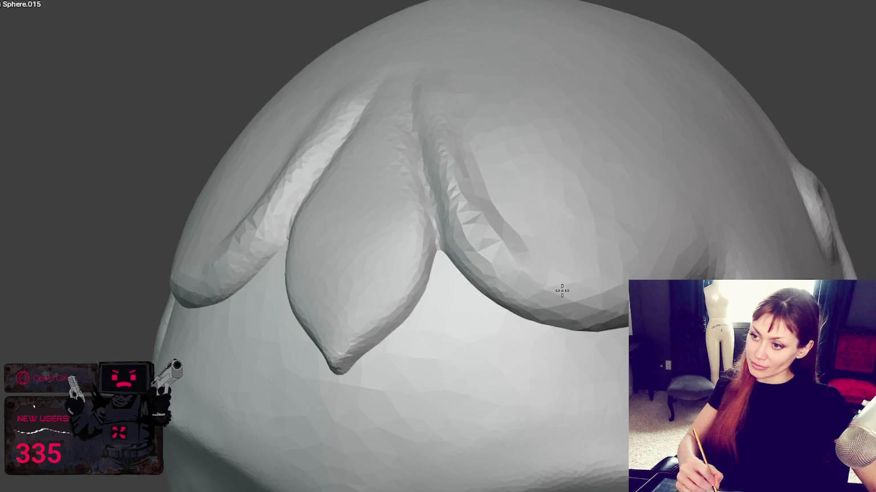
pyautogui.moveTo(647, 256); pyautogui.dragTo(622, 256, button='middle')
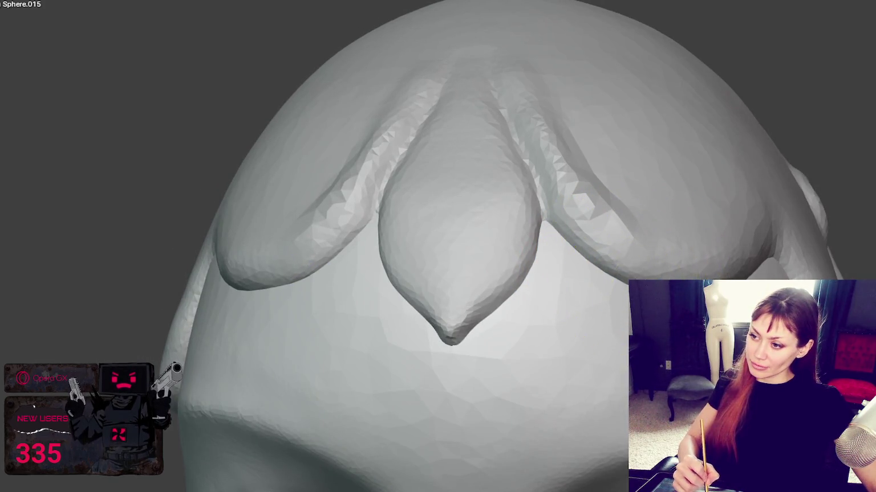
# Step: Refine the lobe's lower edge and smooth the grooves beside and between the lobes
pyautogui.moveTo(610, 283); pyautogui.dragTo(566, 321, button='middle')
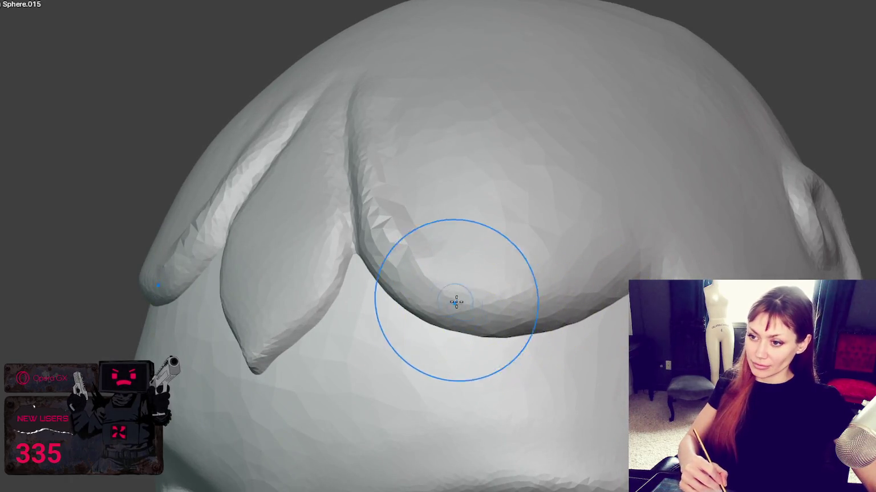
pyautogui.moveTo(496, 320); pyautogui.dragTo(554, 322)
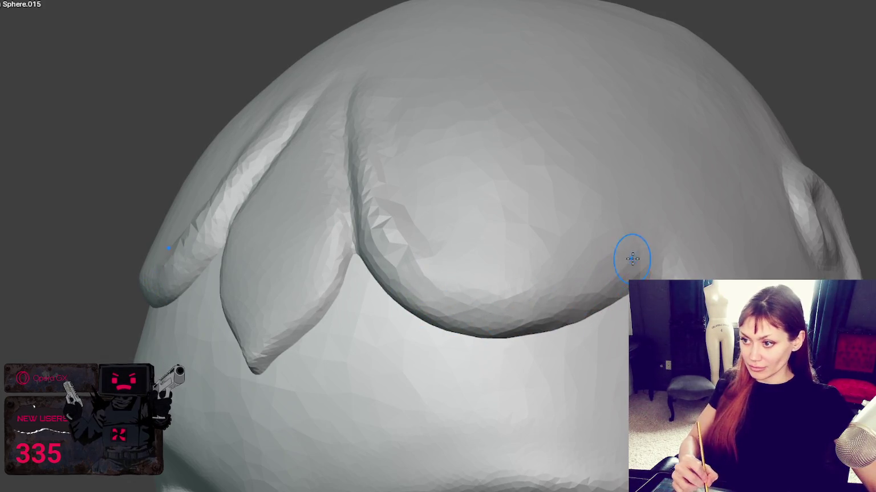
pyautogui.moveTo(380, 235); pyautogui.dragTo(471, 223, button='middle')
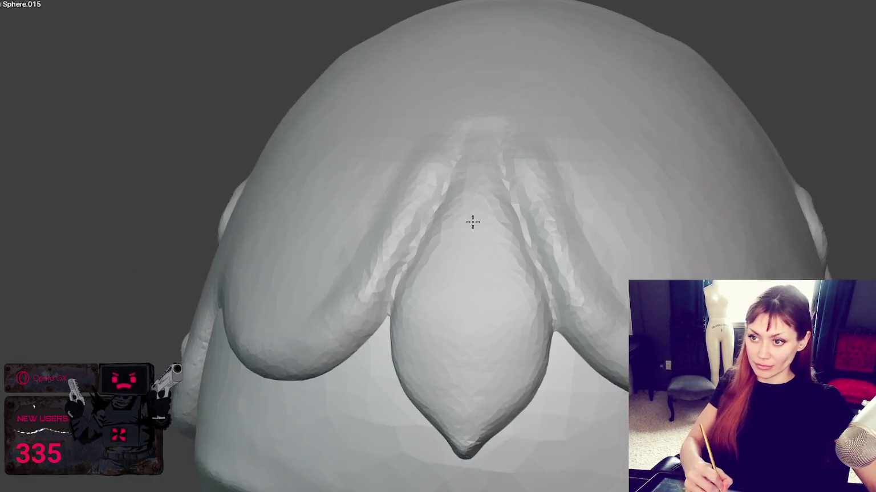
pyautogui.moveTo(531, 184); pyautogui.dragTo(534, 196)
pyautogui.moveTo(579, 238); pyautogui.dragTo(559, 285)
pyautogui.moveTo(559, 285)
pyautogui.mouseDown(button='middle')
pyautogui.moveTo(586, 288)
pyautogui.moveTo(530, 277)
pyautogui.mouseUp(button='middle')
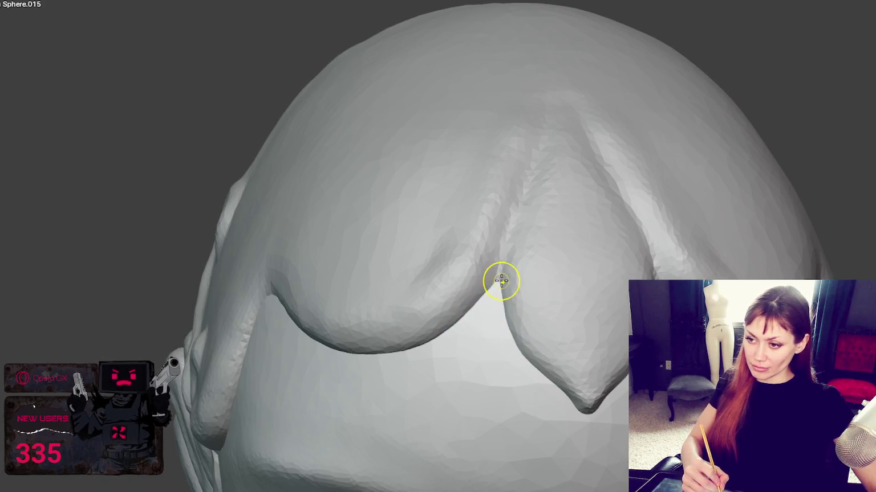
pyautogui.moveTo(490, 285); pyautogui.dragTo(494, 311)
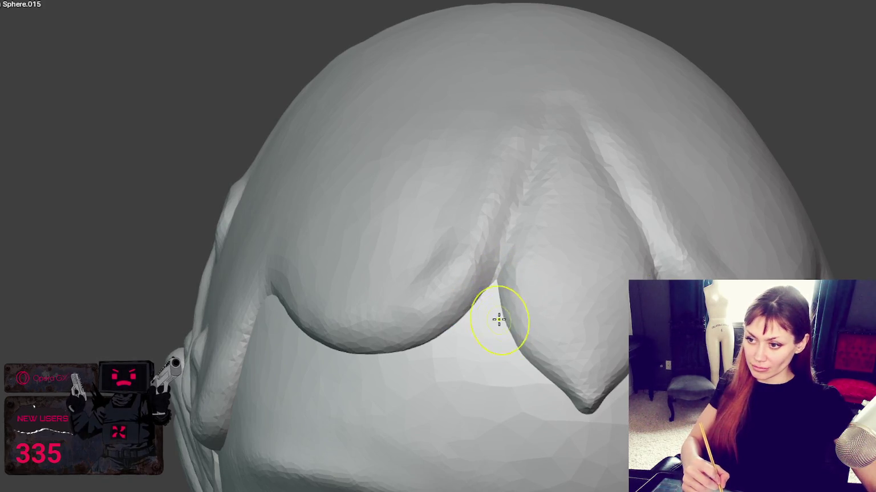
# Step: Deepen the crease between the lobes as seen from the front
pyautogui.moveTo(505, 330); pyautogui.dragTo(549, 289, button='middle')
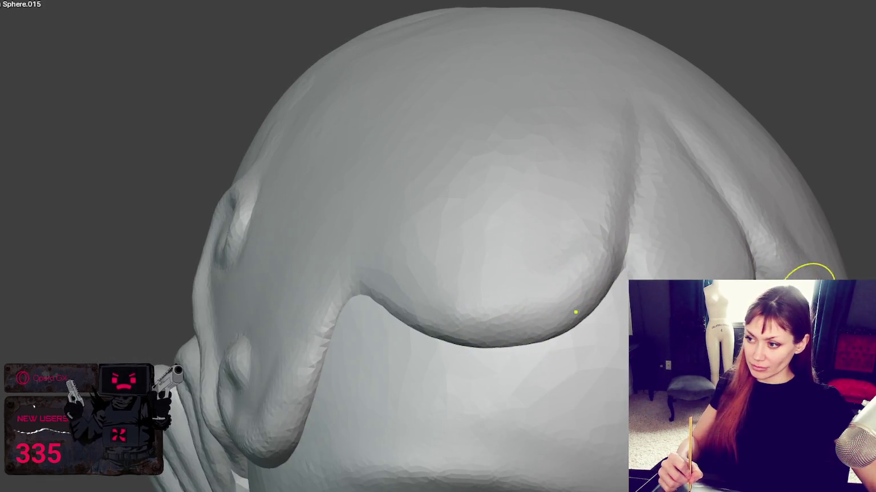
pyautogui.moveTo(811, 274); pyautogui.dragTo(479, 401, button='middle')
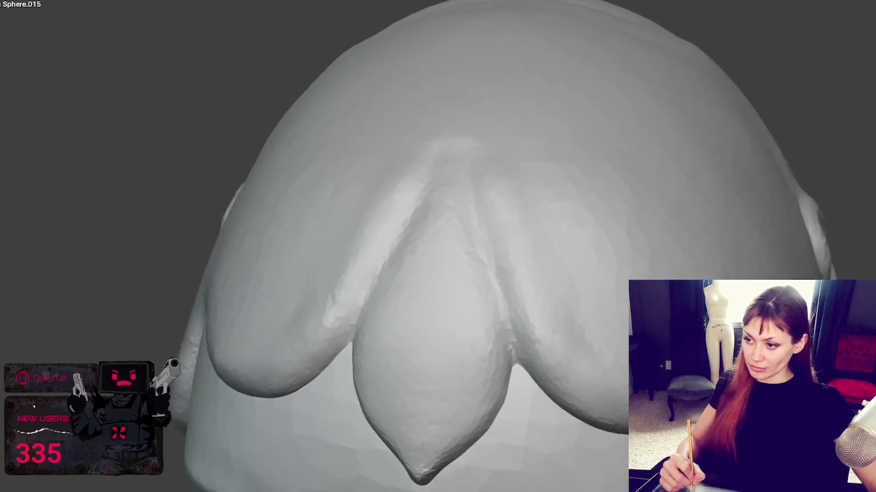
pyautogui.moveTo(518, 404); pyautogui.dragTo(482, 340)
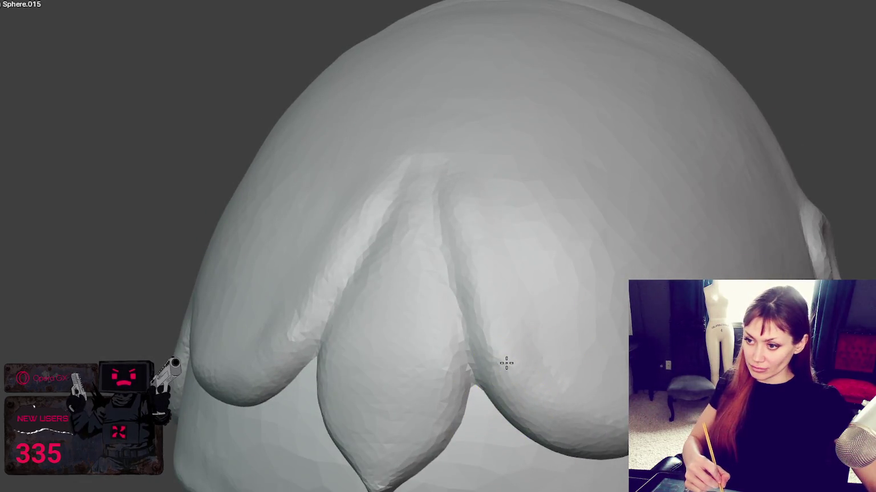
pyautogui.moveTo(466, 268); pyautogui.dragTo(464, 188)
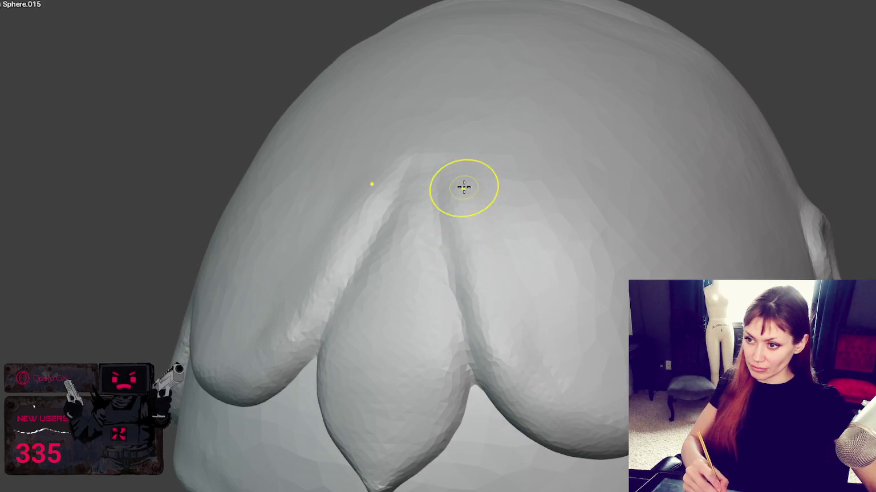
pyautogui.moveTo(361, 209)
pyautogui.mouseDown(button='middle')
pyautogui.moveTo(340, 231)
pyautogui.moveTo(217, 203)
pyautogui.mouseUp(button='middle')
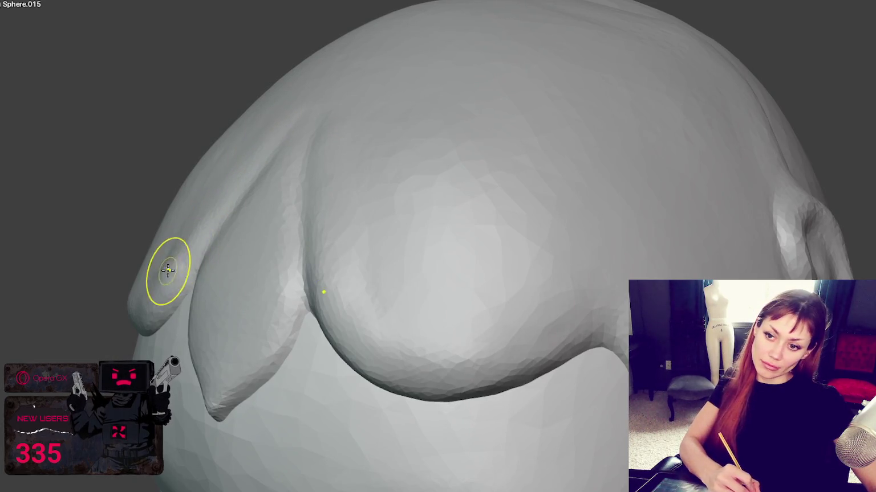
# Step: Sculpt the left lobe's surface, shape its lower and left edges, and smooth its underside
pyautogui.moveTo(164, 254); pyautogui.dragTo(137, 319)
pyautogui.moveTo(143, 285)
pyautogui.mouseDown()
pyautogui.moveTo(150, 301)
pyautogui.moveTo(142, 319)
pyautogui.mouseUp()
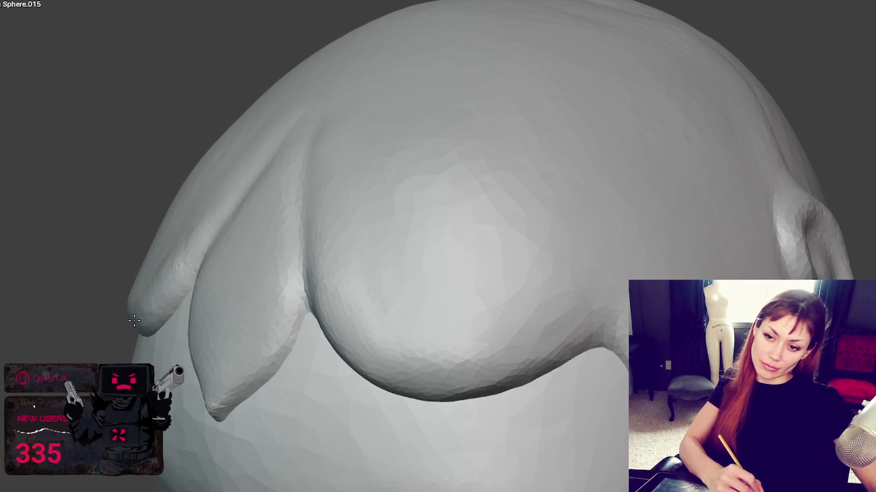
pyautogui.moveTo(134, 321); pyautogui.dragTo(179, 313, button='middle')
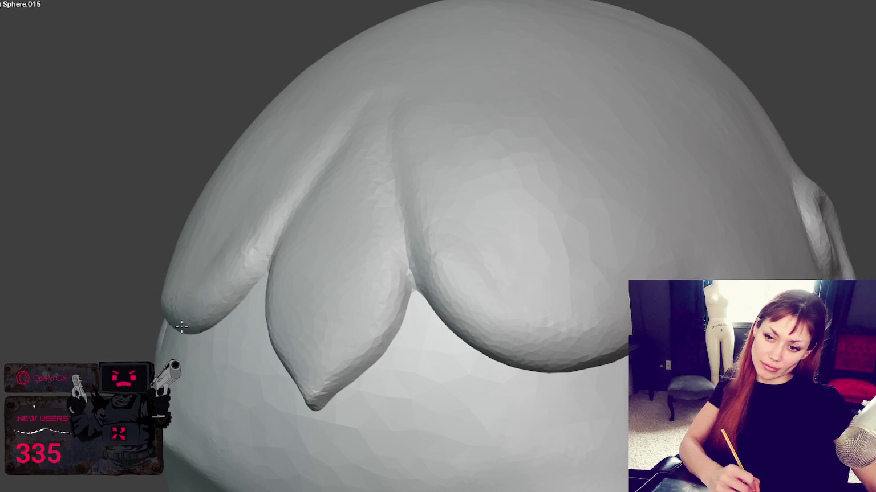
pyautogui.moveTo(165, 315); pyautogui.dragTo(219, 293)
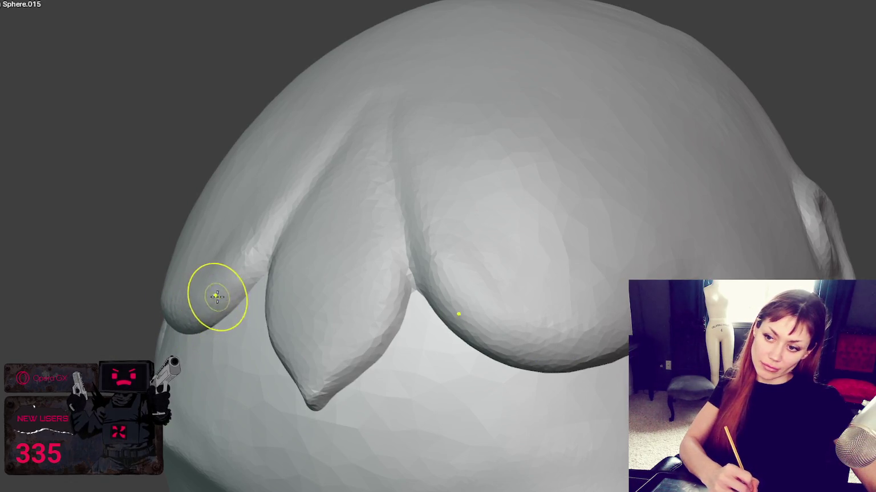
pyautogui.moveTo(336, 260); pyautogui.dragTo(402, 279, button='middle')
pyautogui.moveTo(402, 278)
pyautogui.mouseDown()
pyautogui.moveTo(422, 357)
pyautogui.moveTo(323, 309)
pyautogui.moveTo(318, 279)
pyautogui.moveTo(352, 287)
pyautogui.mouseUp()
pyautogui.moveTo(352, 287); pyautogui.dragTo(438, 293, button='middle')
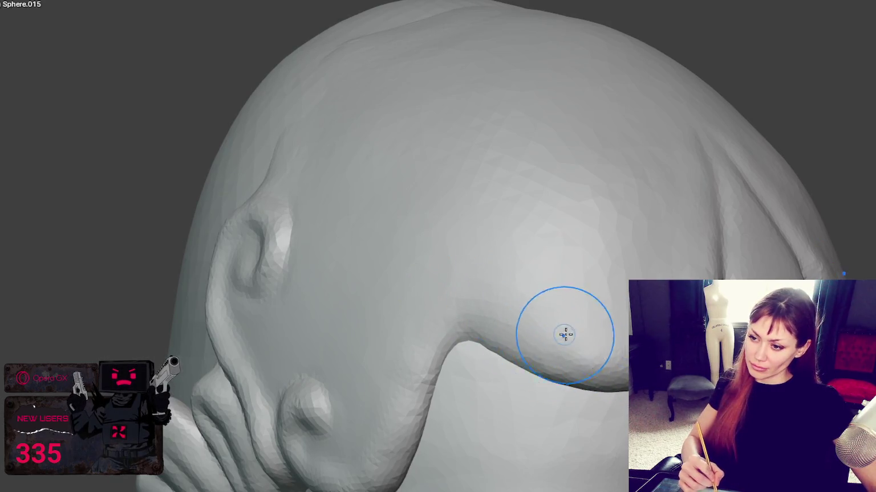
pyautogui.moveTo(564, 335); pyautogui.dragTo(465, 347, button='middle')
pyautogui.moveTo(402, 380); pyautogui.dragTo(349, 393)
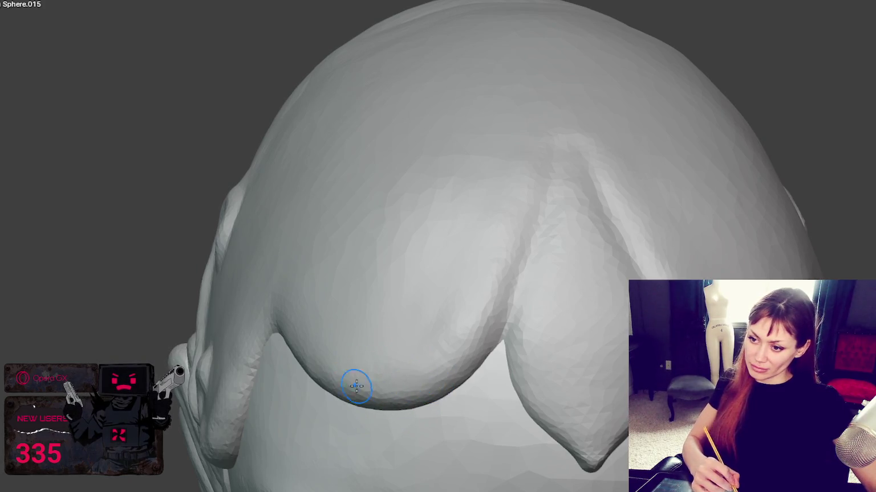
# Step: Inspect all three lobes, then reshape the right side of the centre lobe
pyautogui.moveTo(489, 342)
pyautogui.mouseDown(button='middle')
pyautogui.moveTo(461, 329)
pyautogui.moveTo(454, 353)
pyautogui.mouseUp(button='middle')
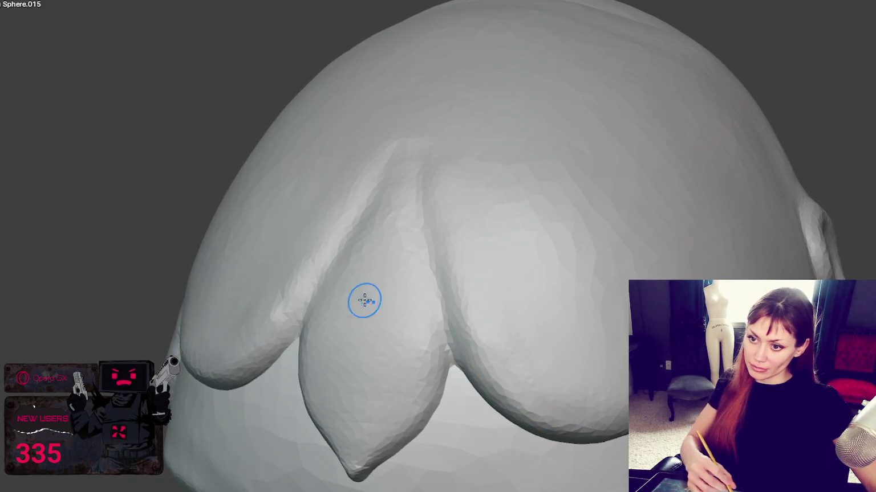
pyautogui.moveTo(364, 300); pyautogui.dragTo(356, 292, button='middle')
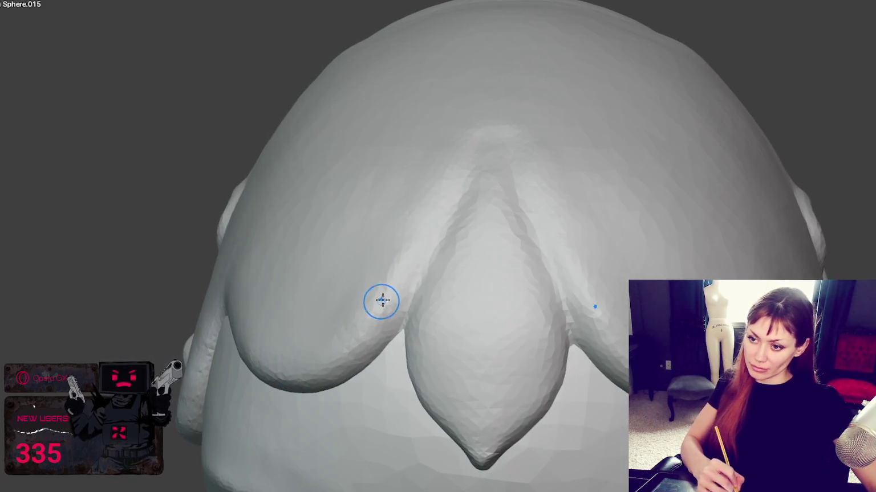
pyautogui.moveTo(363, 330)
pyautogui.mouseDown(button='middle')
pyautogui.moveTo(387, 283)
pyautogui.moveTo(252, 341)
pyautogui.mouseUp(button='middle')
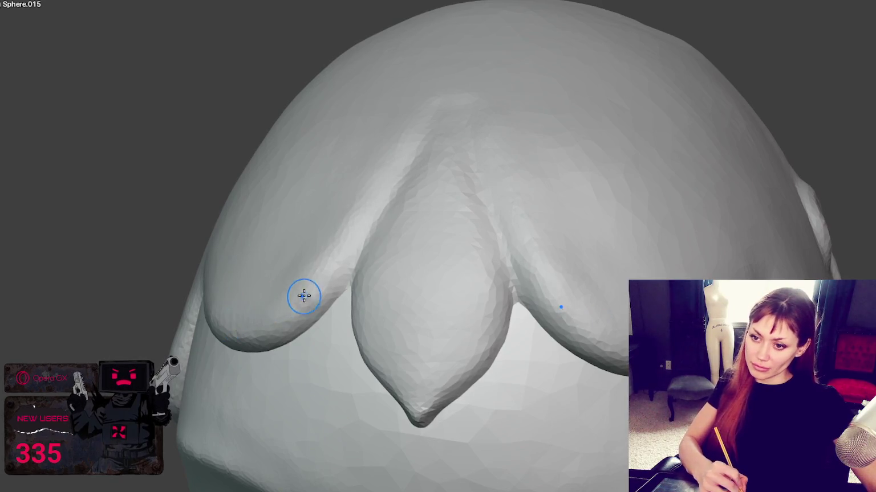
pyautogui.moveTo(304, 296); pyautogui.dragTo(327, 301, button='middle')
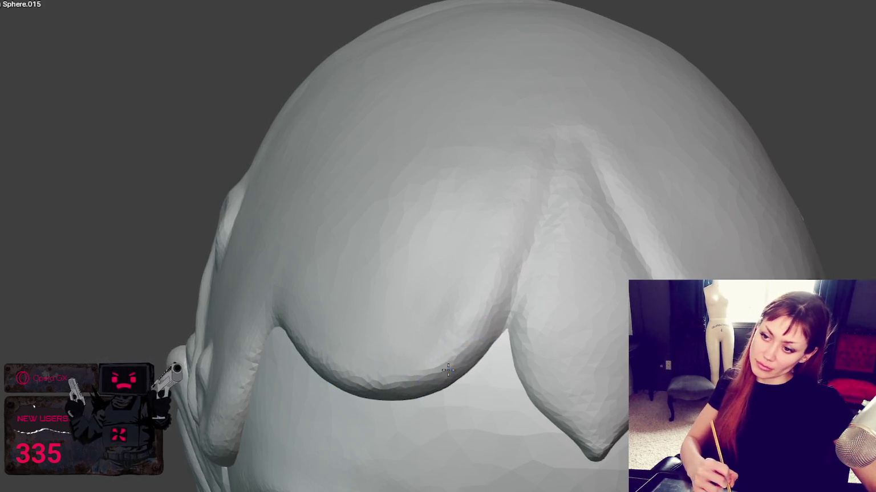
pyautogui.moveTo(401, 326)
pyautogui.mouseDown(button='middle')
pyautogui.moveTo(540, 319)
pyautogui.moveTo(548, 339)
pyautogui.mouseUp(button='middle')
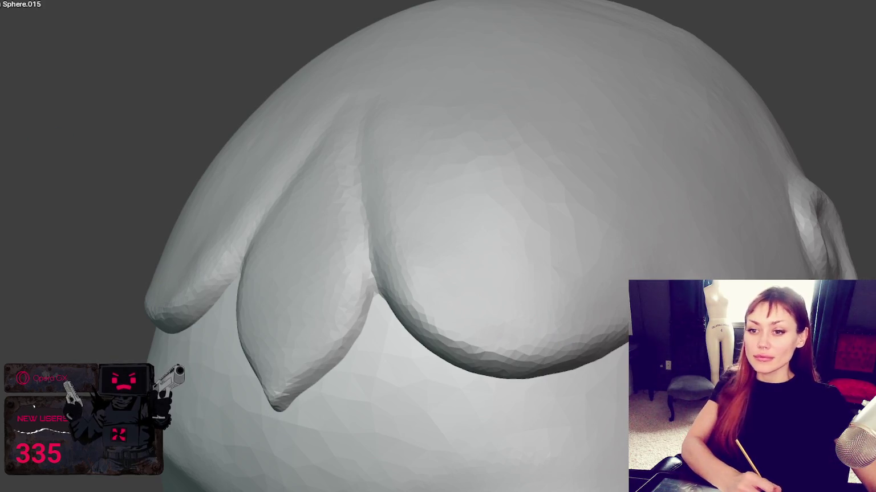
pyautogui.moveTo(559, 268); pyautogui.dragTo(580, 273, button='middle')
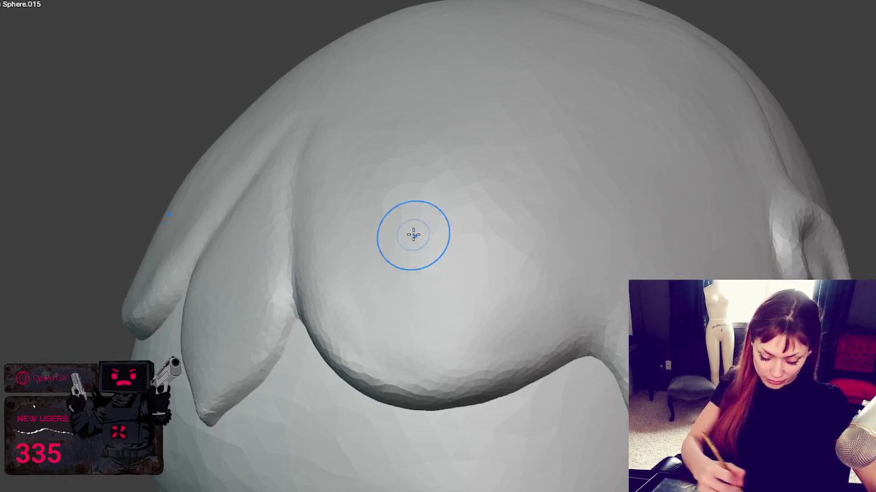
pyautogui.moveTo(488, 312)
pyautogui.mouseDown()
pyautogui.moveTo(597, 238)
pyautogui.moveTo(634, 260)
pyautogui.mouseUp()
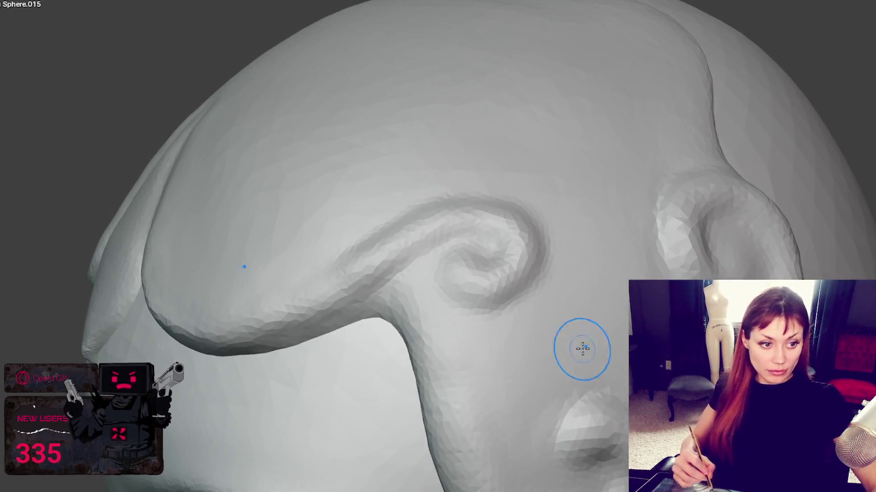
# Step: Carve a curving crease up through the side swirl, deepening it with repeated Draw strokes
pyautogui.moveTo(477, 457); pyautogui.dragTo(598, 358)
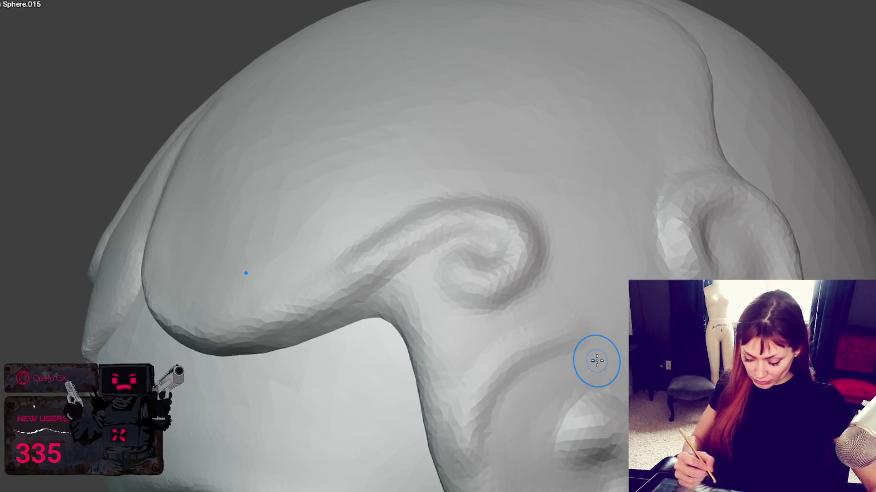
pyautogui.moveTo(456, 479); pyautogui.dragTo(603, 347)
pyautogui.moveTo(493, 489); pyautogui.dragTo(604, 316)
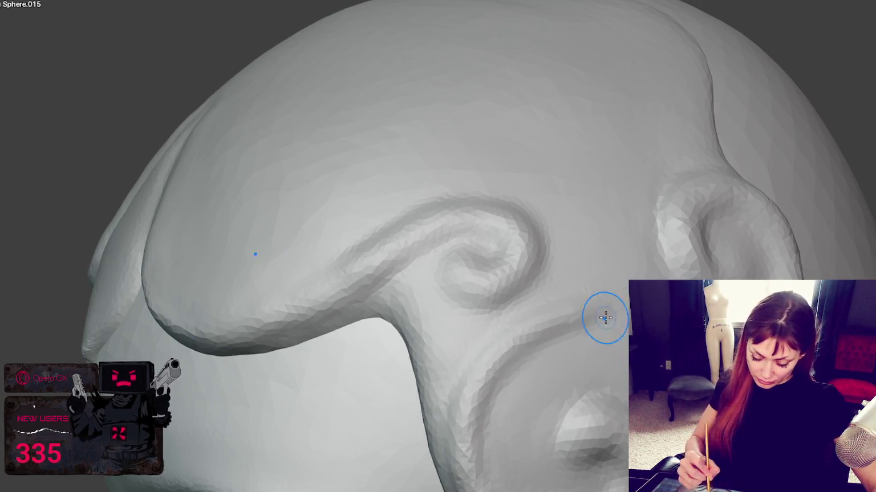
pyautogui.moveTo(489, 356); pyautogui.dragTo(599, 293)
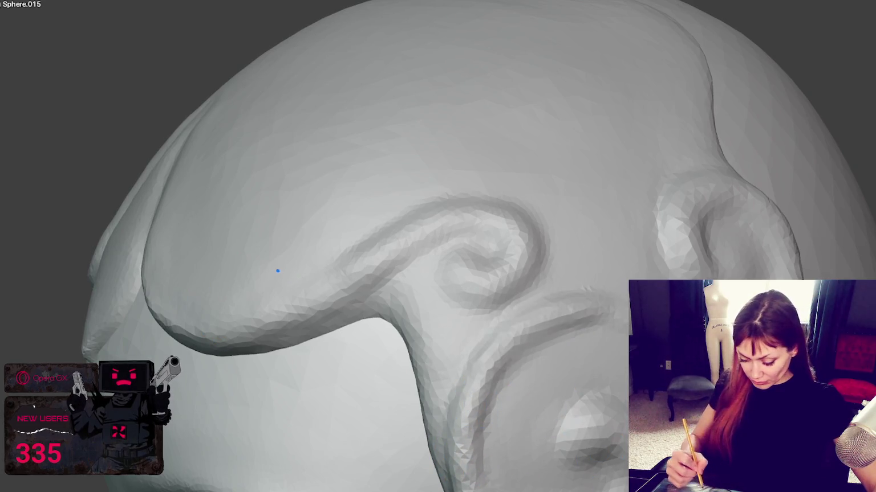
# Step: Smooth the lower part of the crease
pyautogui.scroll(-6, 437, 247)
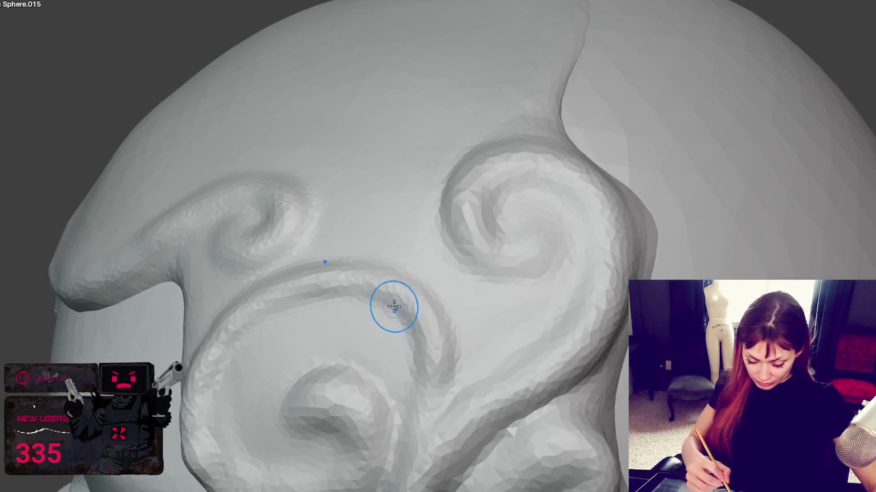
pyautogui.scroll(6, 474, 302)
pyautogui.moveTo(583, 333)
pyautogui.keyDown('shift'); pyautogui.mouseDown()
pyautogui.moveTo(582, 379)
pyautogui.moveTo(580, 344)
pyautogui.moveTo(430, 347)
pyautogui.moveTo(387, 414)
pyautogui.moveTo(398, 364)
pyautogui.moveTo(394, 475)
pyautogui.mouseUp(); pyautogui.keyUp('shift')
pyautogui.moveTo(395, 475); pyautogui.dragTo(506, 268, button='middle')
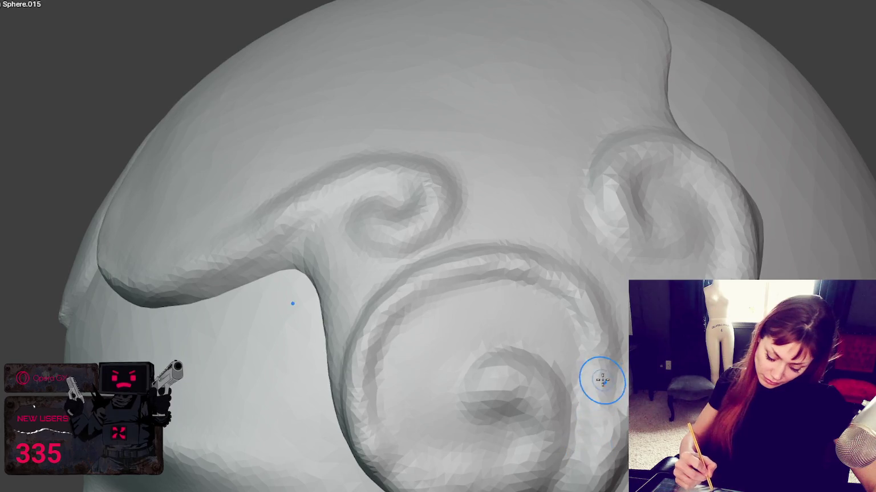
# Step: Orbit and zoom around the swirl and head to a three-quarter face view
pyautogui.moveTo(376, 358)
pyautogui.mouseDown(button='middle')
pyautogui.moveTo(563, 358)
pyautogui.moveTo(172, 298)
pyautogui.moveTo(189, 269)
pyautogui.moveTo(279, 269)
pyautogui.mouseUp(button='middle')
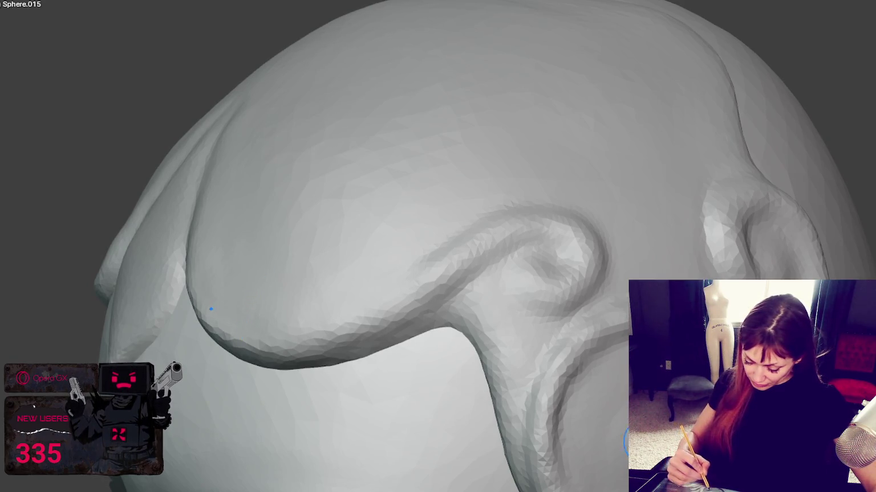
pyautogui.moveTo(648, 426); pyautogui.dragTo(542, 394, button='middle')
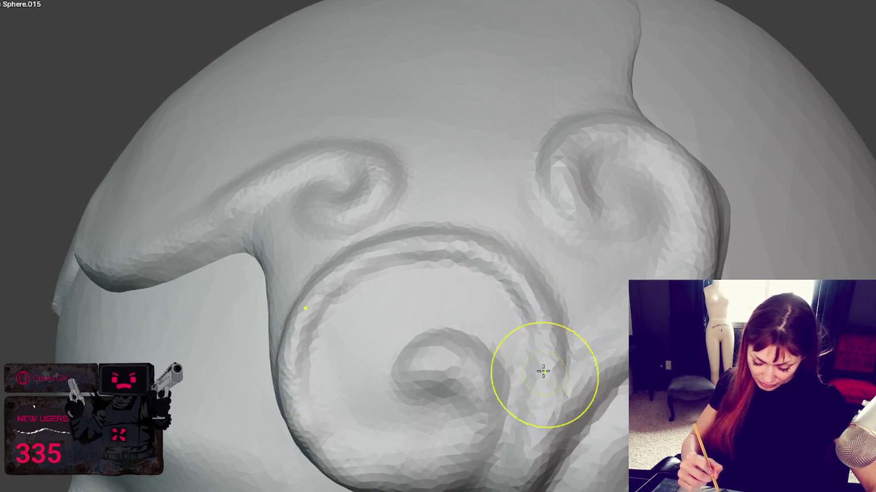
pyautogui.moveTo(550, 284); pyautogui.dragTo(566, 274, button='middle')
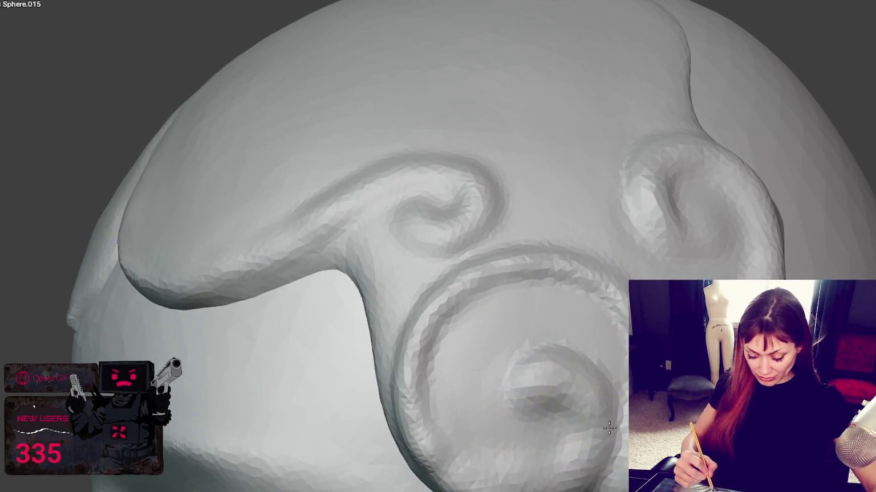
pyautogui.moveTo(546, 354); pyautogui.dragTo(567, 401, button='middle')
pyautogui.moveTo(453, 346); pyautogui.dragTo(660, 362, button='middle')
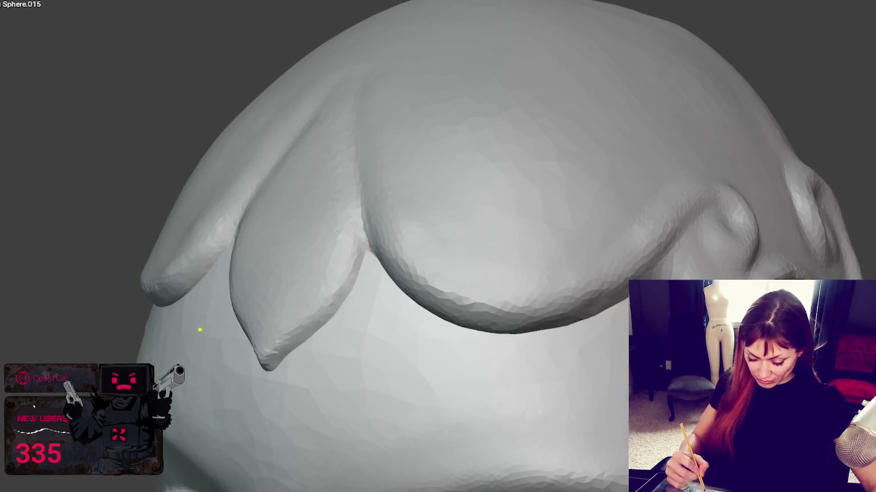
pyautogui.moveTo(200, 330); pyautogui.dragTo(306, 359, button='middle')
pyautogui.scroll(-5, 473, 127)
pyautogui.moveTo(473, 127)
pyautogui.mouseDown(button='middle')
pyautogui.moveTo(507, 141)
pyautogui.moveTo(425, 220)
pyautogui.mouseUp(button='middle')
pyautogui.scroll(3, 375, 289)
pyautogui.scroll(3, 385, 289)
pyautogui.scroll(2, 552, 266)
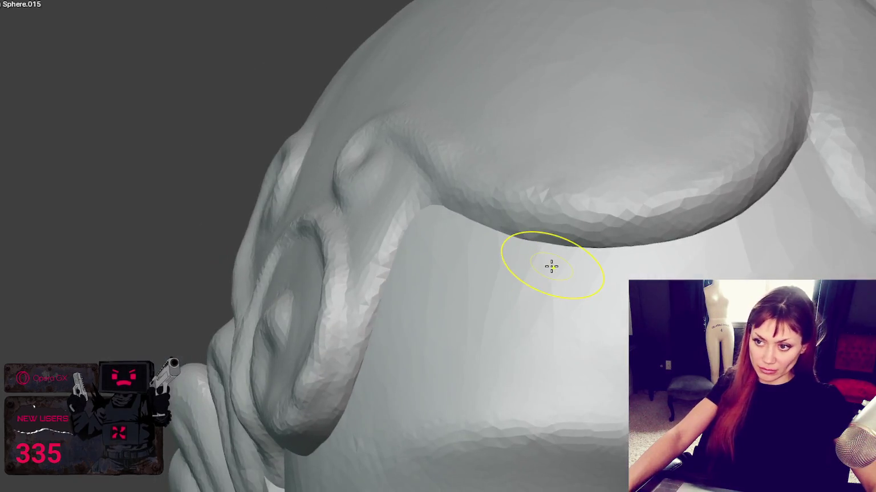
# Step: Orbit around the brow and side ornament, ending on a front view of the masked face
pyautogui.moveTo(368, 295); pyautogui.dragTo(455, 289, button='middle')
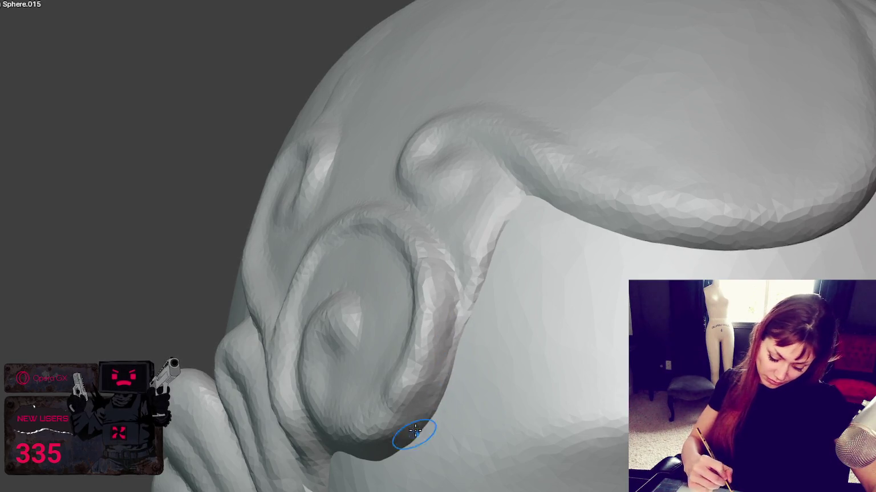
pyautogui.moveTo(414, 433); pyautogui.dragTo(493, 272, button='middle')
pyautogui.moveTo(460, 354); pyautogui.dragTo(512, 316, button='middle')
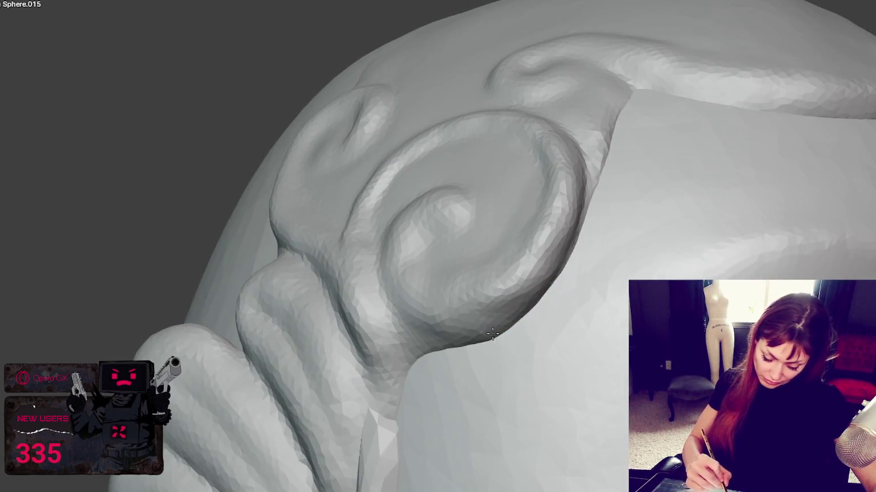
pyautogui.moveTo(416, 346)
pyautogui.mouseDown(button='middle')
pyautogui.moveTo(502, 352)
pyautogui.moveTo(606, 332)
pyautogui.moveTo(402, 422)
pyautogui.mouseUp(button='middle')
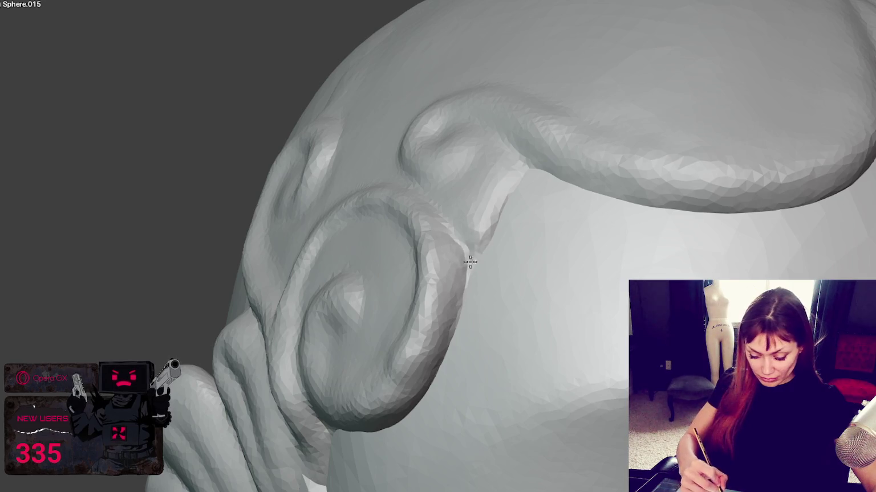
pyautogui.moveTo(473, 302)
pyautogui.mouseDown(button='middle')
pyautogui.moveTo(617, 205)
pyautogui.moveTo(561, 208)
pyautogui.moveTo(617, 193)
pyautogui.moveTo(571, 195)
pyautogui.moveTo(696, 204)
pyautogui.moveTo(530, 207)
pyautogui.moveTo(605, 228)
pyautogui.moveTo(688, 228)
pyautogui.moveTo(604, 221)
pyautogui.moveTo(442, 259)
pyautogui.moveTo(445, 252)
pyautogui.moveTo(672, 228)
pyautogui.mouseUp(button='middle')
pyautogui.scroll(2, 561, 208)
pyautogui.scroll(-3, 560, 209)
# Step: Smooth the crown of the head next to the swirl ornament
pyautogui.scroll(-2, 684, 206)
pyautogui.scroll(2, 672, 228)
pyautogui.scroll(2, 673, 228)
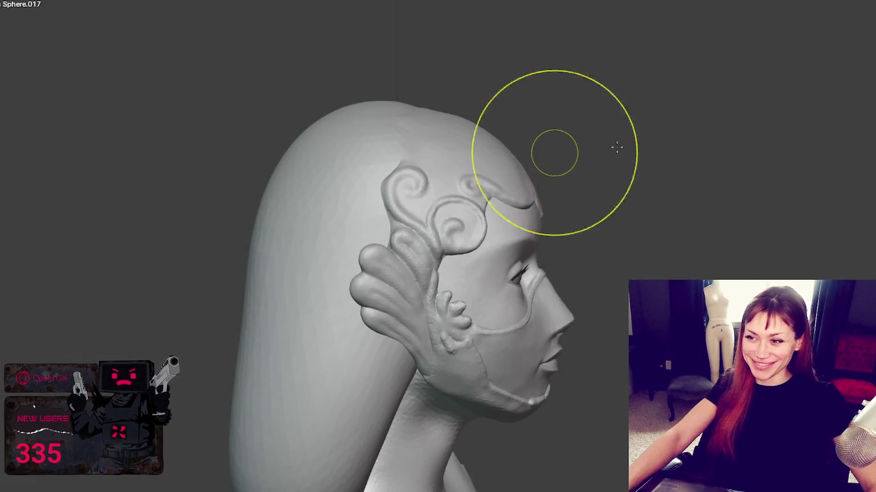
pyautogui.moveTo(342, 86)
pyautogui.mouseDown()
pyautogui.moveTo(364, 141)
pyautogui.moveTo(373, 118)
pyautogui.mouseUp()
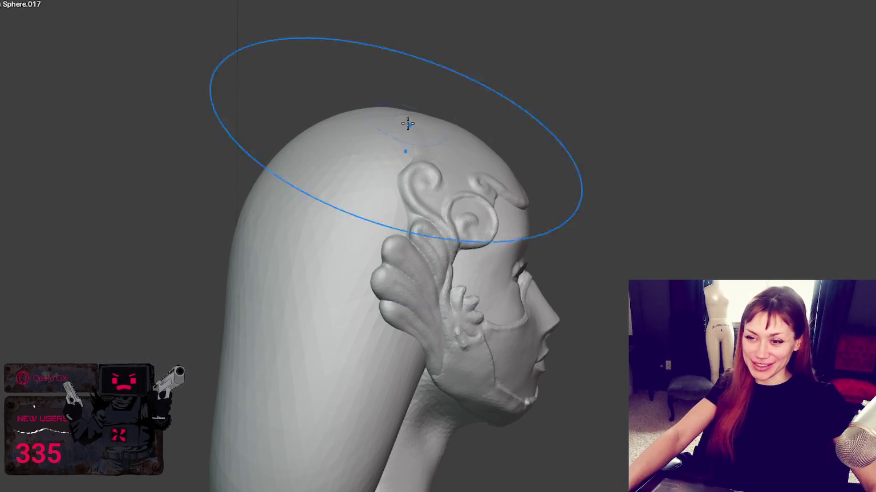
# Step: Mask the whole sculpt, orbit from right to left, then clear the mask
pyautogui.hotkey('ctrl', 'i')
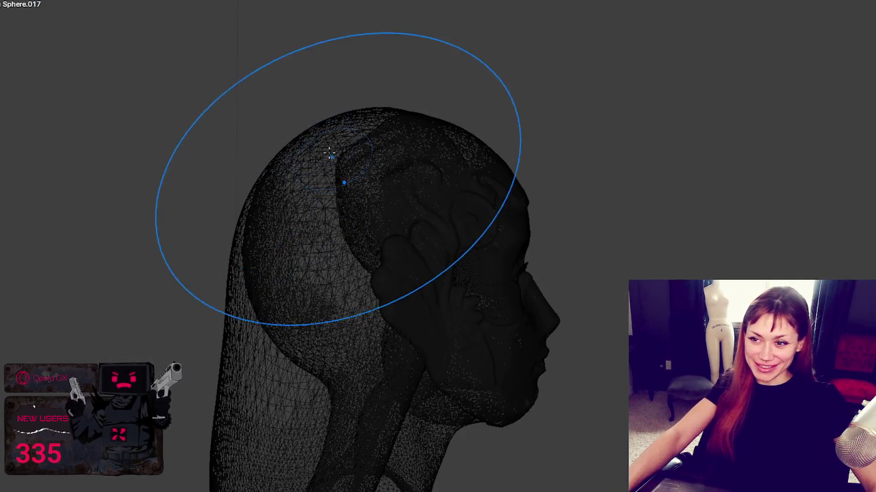
pyautogui.moveTo(308, 130); pyautogui.dragTo(212, 139, button='middle')
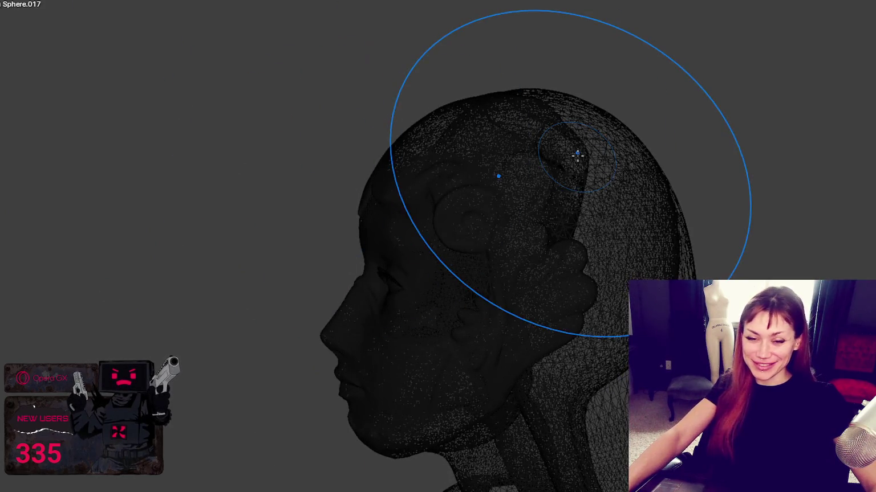
pyautogui.hotkey('ctrl', 'i')
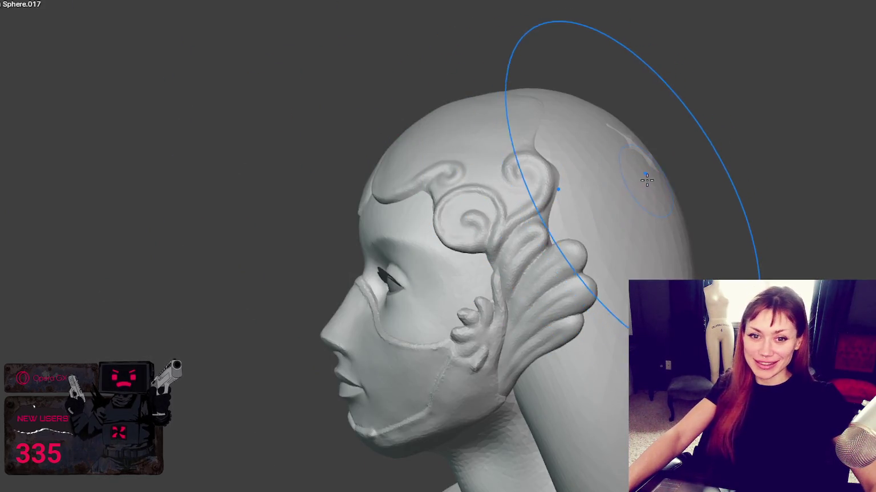
# Step: Shrink the brush radius with F and orbit around to the back of the head
pyautogui.click(663, 159)
pyautogui.moveTo(664, 160); pyautogui.dragTo(654, 166, button='middle')
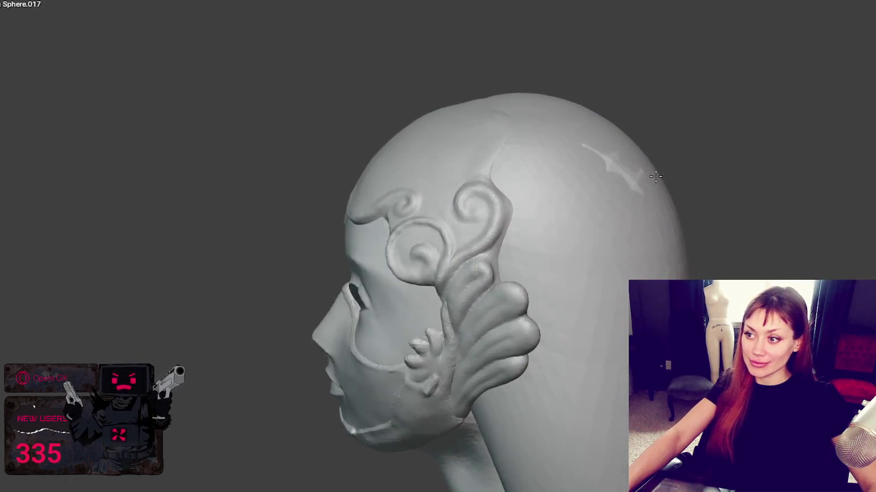
pyautogui.press('f')
pyautogui.click(654, 199)
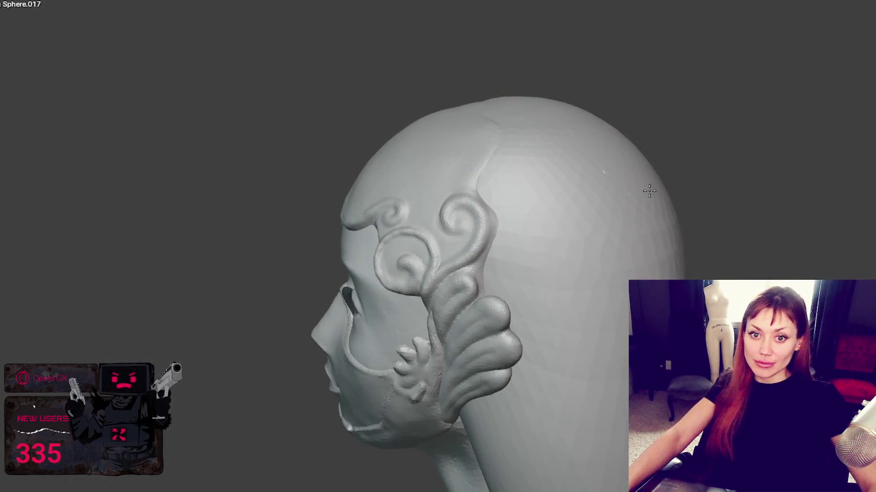
pyautogui.press('f')
pyautogui.moveTo(649, 190)
pyautogui.mouseDown(button='middle')
pyautogui.moveTo(561, 196)
pyautogui.moveTo(553, 250)
pyautogui.moveTo(557, 225)
pyautogui.moveTo(626, 174)
pyautogui.moveTo(799, 180)
pyautogui.moveTo(817, 168)
pyautogui.mouseUp(button='middle')
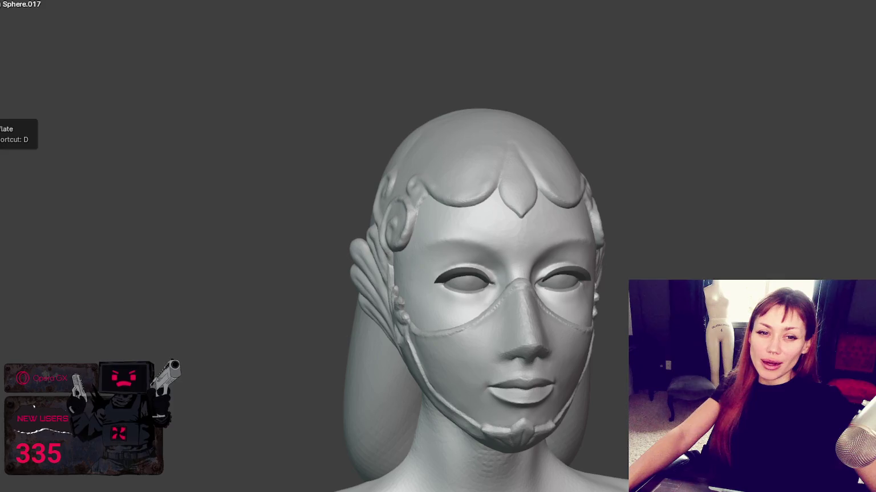
# Step: Switch to the Grab brush and touch up the neck and the ornament-hair junction
pyautogui.moveTo(478, 186)
pyautogui.mouseDown(button='middle')
pyautogui.moveTo(661, 231)
pyautogui.moveTo(508, 131)
pyautogui.moveTo(350, 207)
pyautogui.moveTo(454, 219)
pyautogui.moveTo(327, 348)
pyautogui.mouseUp(button='middle')
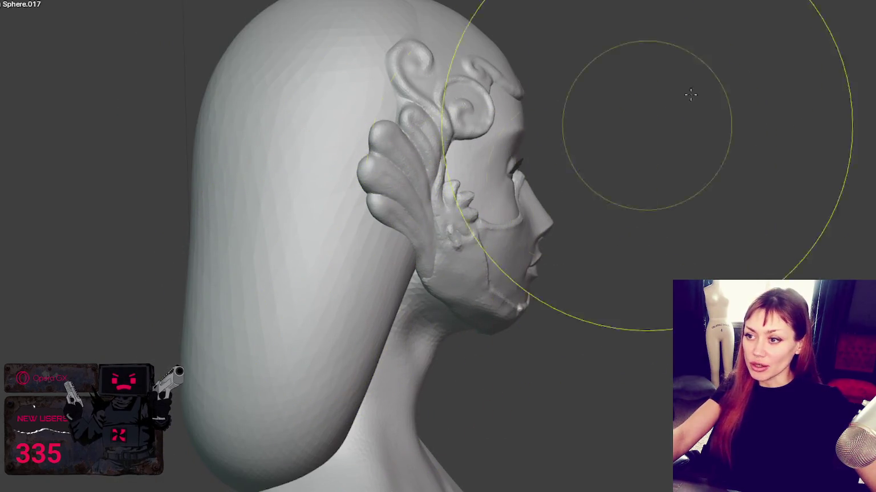
pyautogui.moveTo(528, 186)
pyautogui.mouseDown(button='middle')
pyautogui.moveTo(430, 332)
pyautogui.moveTo(457, 278)
pyautogui.mouseUp(button='middle')
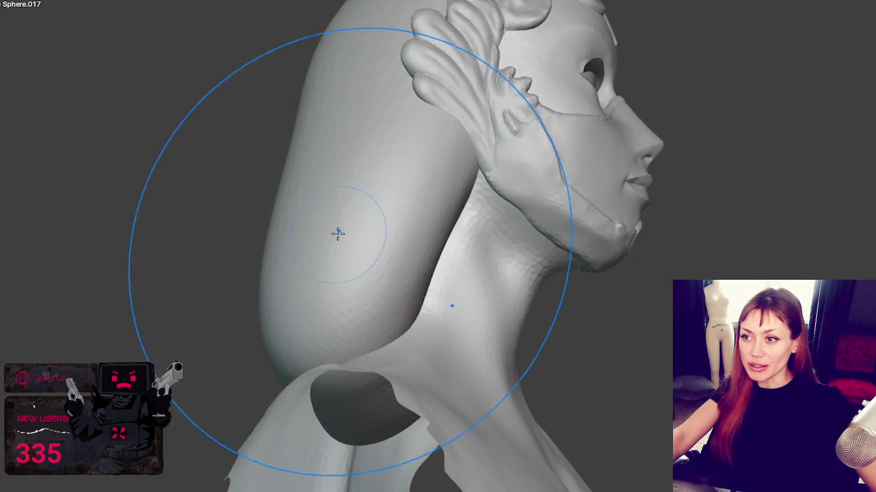
pyautogui.press('g')
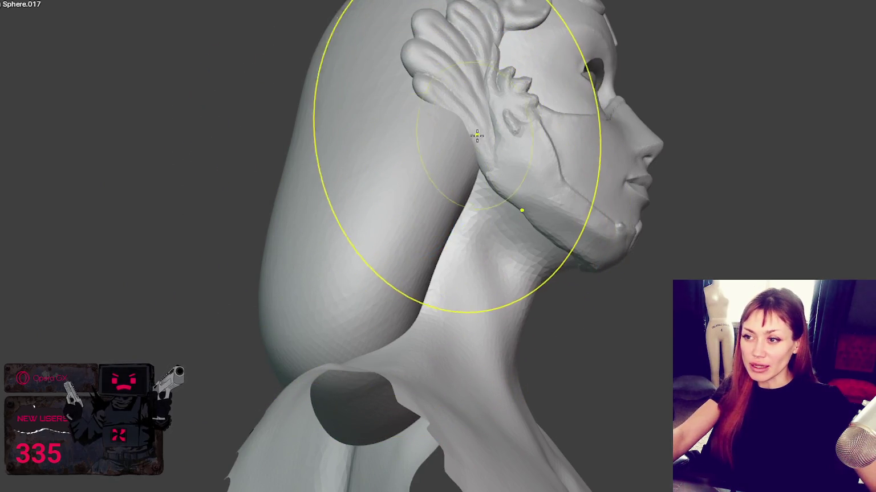
pyautogui.moveTo(456, 147)
pyautogui.mouseDown(button='middle')
pyautogui.moveTo(381, 164)
pyautogui.moveTo(231, 179)
pyautogui.mouseUp(button='middle')
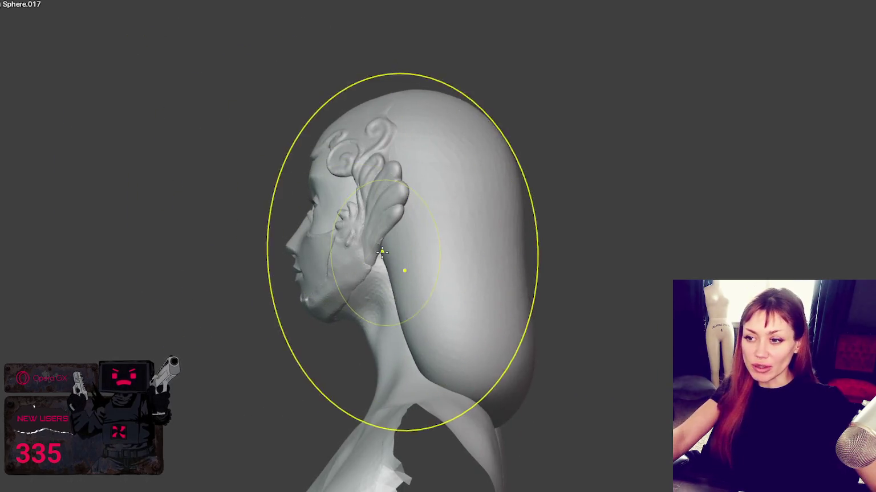
pyautogui.scroll(3, 410, 267)
pyautogui.moveTo(410, 266); pyautogui.dragTo(399, 263, button='middle')
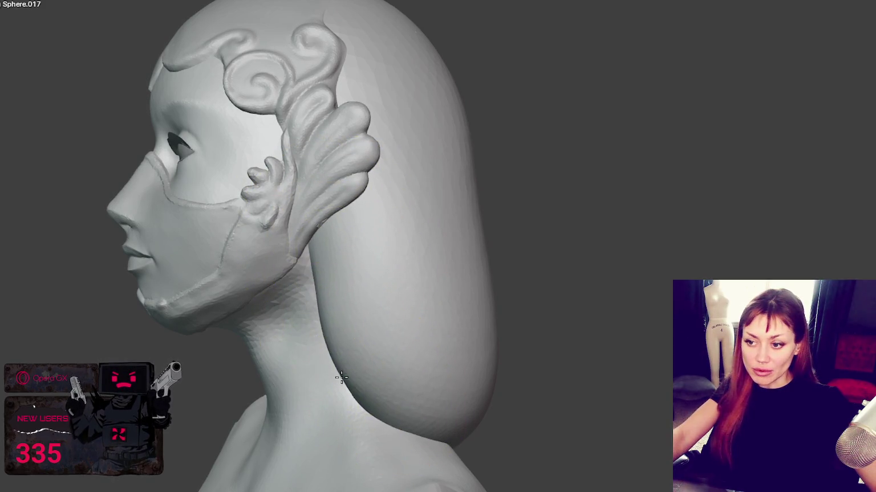
pyautogui.moveTo(305, 381); pyautogui.dragTo(327, 334)
pyautogui.moveTo(342, 329)
pyautogui.mouseDown(button='middle')
pyautogui.moveTo(469, 303)
pyautogui.moveTo(367, 297)
pyautogui.mouseUp(button='middle')
pyautogui.moveTo(305, 243)
pyautogui.mouseDown()
pyautogui.moveTo(314, 238)
pyautogui.moveTo(314, 263)
pyautogui.mouseUp()
# Step: From behind, push the bottom of the hair mass lower and reshape its underside
pyautogui.moveTo(318, 262)
pyautogui.mouseDown(button='middle')
pyautogui.moveTo(464, 233)
pyautogui.moveTo(428, 255)
pyautogui.moveTo(459, 251)
pyautogui.moveTo(438, 260)
pyautogui.moveTo(207, 276)
pyautogui.moveTo(215, 303)
pyautogui.moveTo(610, 307)
pyautogui.mouseUp(button='middle')
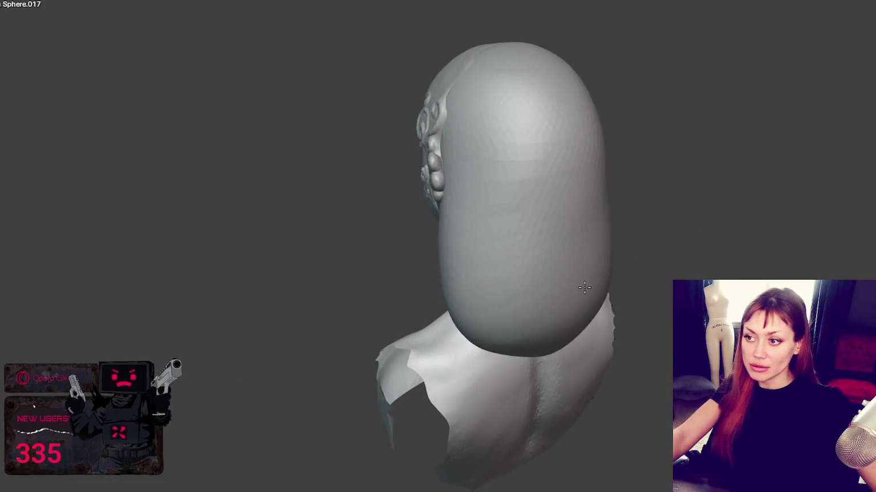
pyautogui.moveTo(583, 289); pyautogui.dragTo(501, 292, button='middle')
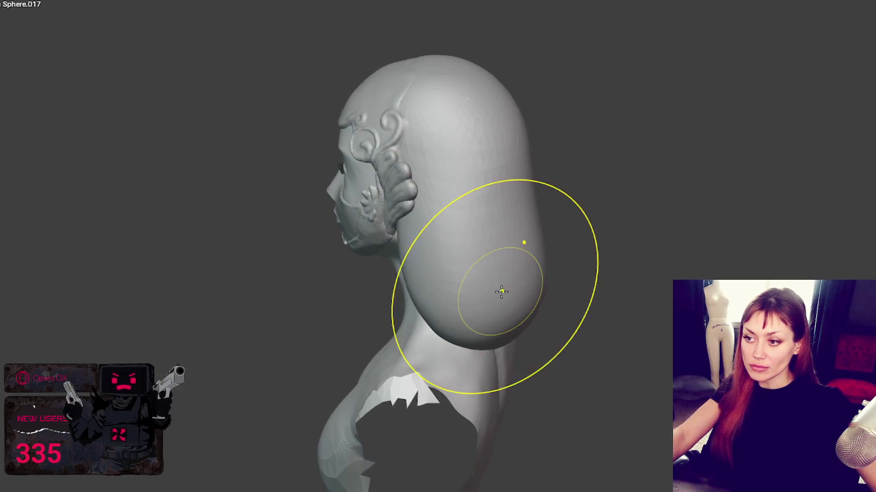
pyautogui.moveTo(557, 289)
pyautogui.mouseDown(button='middle')
pyautogui.moveTo(567, 332)
pyautogui.moveTo(644, 332)
pyautogui.mouseUp(button='middle')
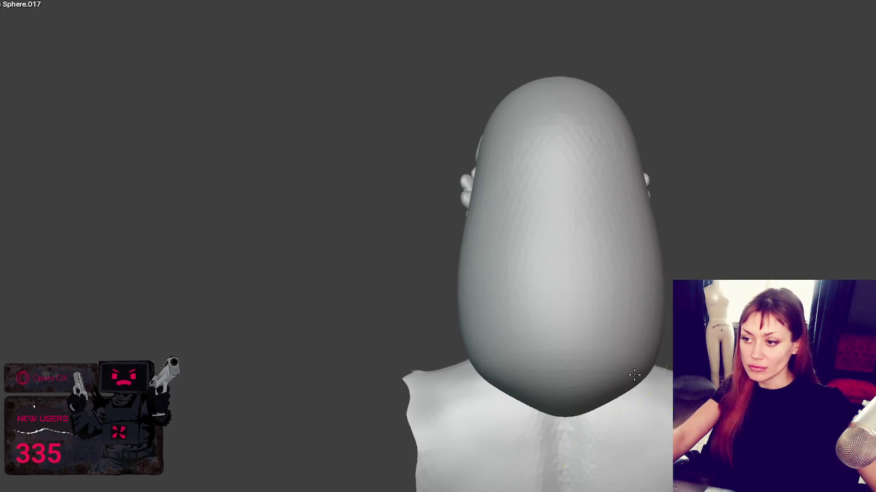
pyautogui.moveTo(567, 401)
pyautogui.mouseDown()
pyautogui.moveTo(624, 406)
pyautogui.moveTo(612, 414)
pyautogui.mouseUp()
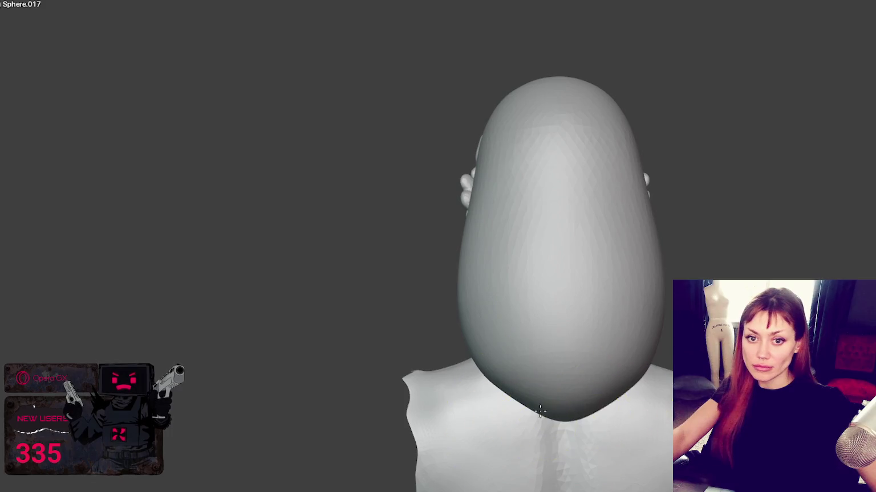
pyautogui.moveTo(540, 411); pyautogui.dragTo(543, 368)
pyautogui.moveTo(558, 389); pyautogui.dragTo(567, 332, button='middle')
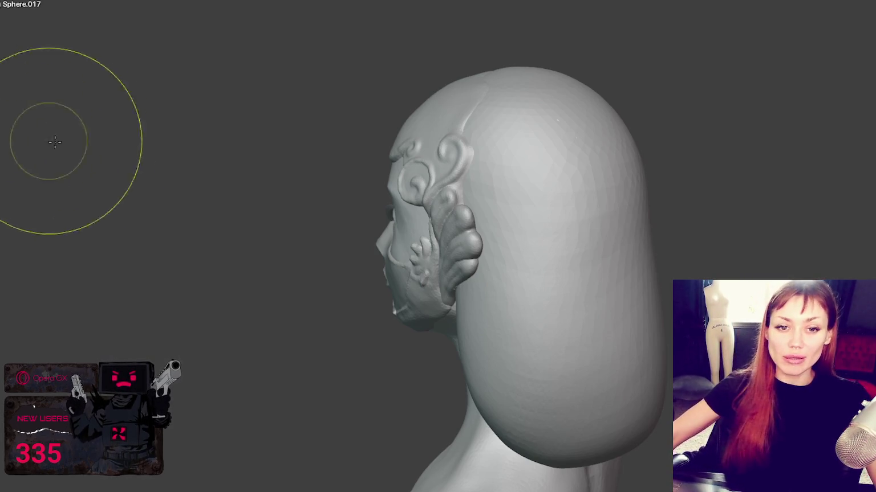
# Step: Switch the sculpt target to the headpiece ornament Sphere.015
pyautogui.scroll(2, 169, 190)
pyautogui.scroll(2, 323, 126)
pyautogui.moveTo(323, 127); pyautogui.dragTo(426, 121, button='middle')
pyautogui.moveTo(284, 141)
pyautogui.mouseDown(button='middle')
pyautogui.moveTo(382, 143)
pyautogui.moveTo(371, 137)
pyautogui.moveTo(438, 107)
pyautogui.moveTo(396, 95)
pyautogui.mouseUp(button='middle')
pyautogui.hotkey('ctrl', 'Tab')
pyautogui.scroll(3, 371, 137)
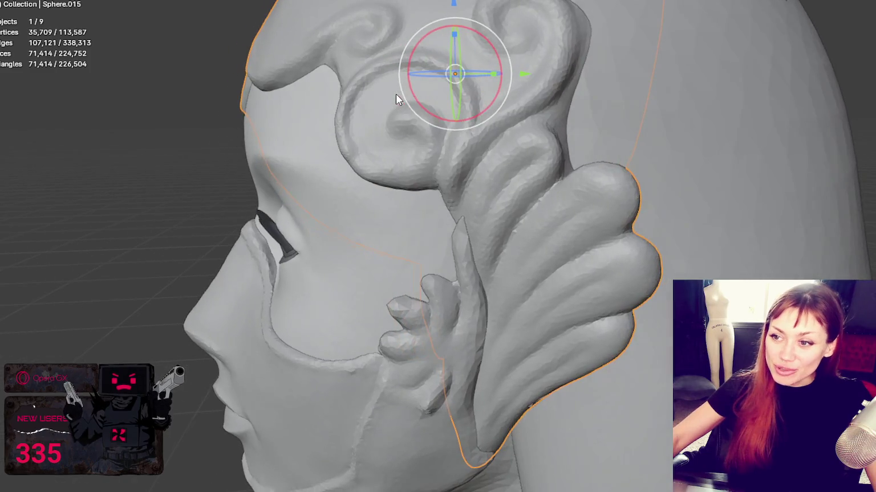
pyautogui.hotkey('ctrl', 'Tab')
pyautogui.moveTo(342, 142); pyautogui.dragTo(283, 147, button='middle')
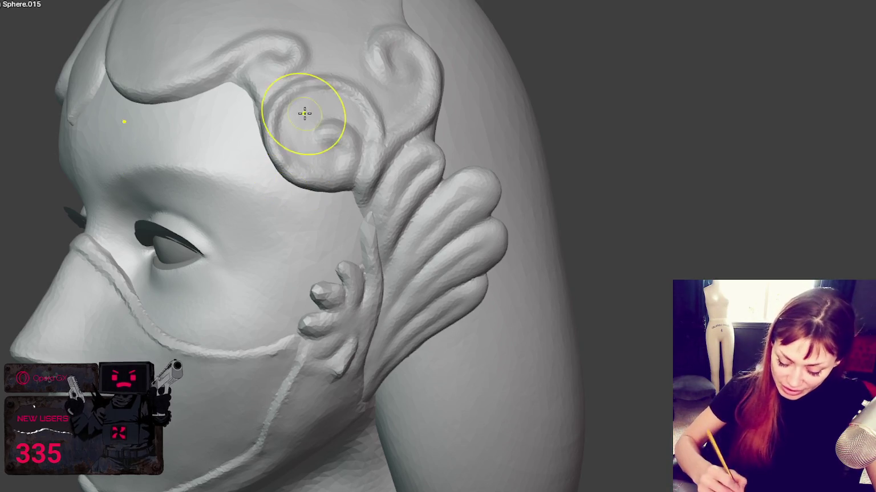
# Step: Reshape the spiral ornament's rings, then view the swirls from above and the temple
pyautogui.moveTo(298, 95); pyautogui.dragTo(338, 193)
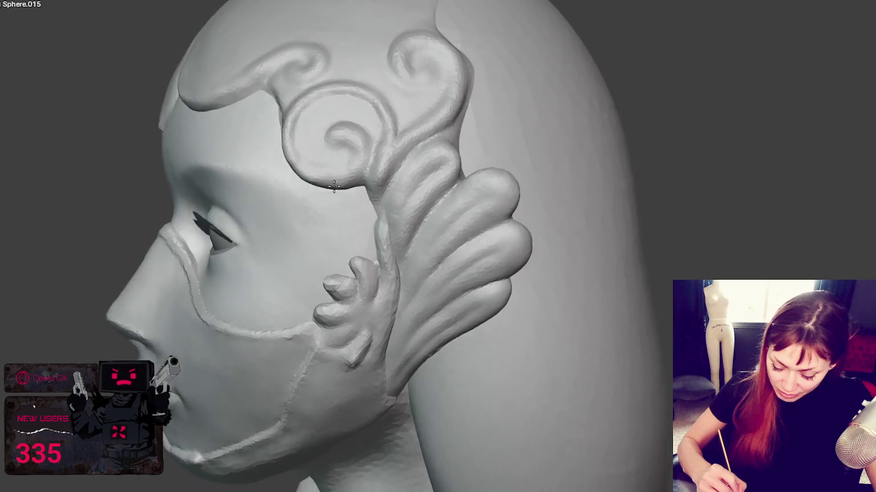
pyautogui.moveTo(355, 186); pyautogui.dragTo(319, 201, button='middle')
pyautogui.scroll(3, 403, 170)
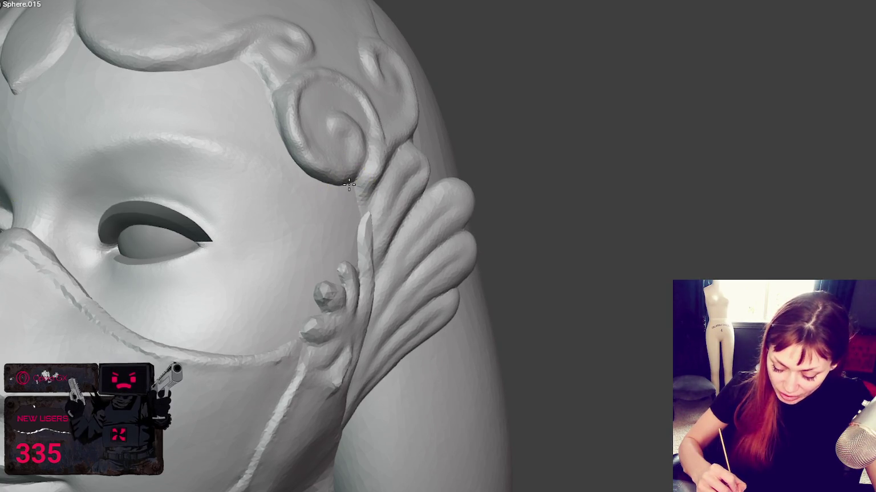
pyautogui.moveTo(355, 183)
pyautogui.mouseDown(button='middle')
pyautogui.moveTo(369, 160)
pyautogui.moveTo(574, 349)
pyautogui.moveTo(423, 202)
pyautogui.moveTo(376, 211)
pyautogui.moveTo(369, 226)
pyautogui.mouseUp(button='middle')
pyautogui.scroll(2, 370, 161)
pyautogui.scroll(-2, 574, 349)
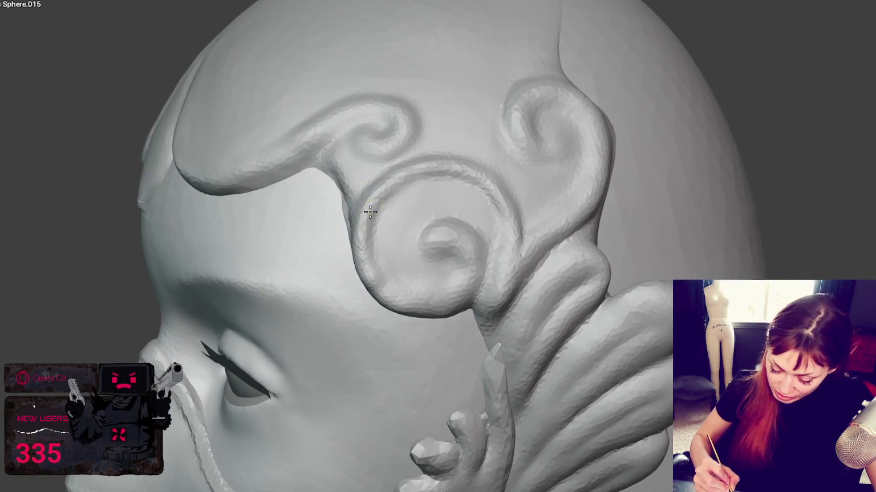
pyautogui.moveTo(398, 191); pyautogui.dragTo(434, 186, button='middle')
pyautogui.moveTo(384, 297)
pyautogui.mouseDown(button='middle')
pyautogui.moveTo(561, 238)
pyautogui.moveTo(529, 246)
pyautogui.moveTo(532, 178)
pyautogui.moveTo(455, 264)
pyautogui.moveTo(539, 305)
pyautogui.mouseUp(button='middle')
pyautogui.moveTo(389, 209); pyautogui.dragTo(416, 254, button='middle')
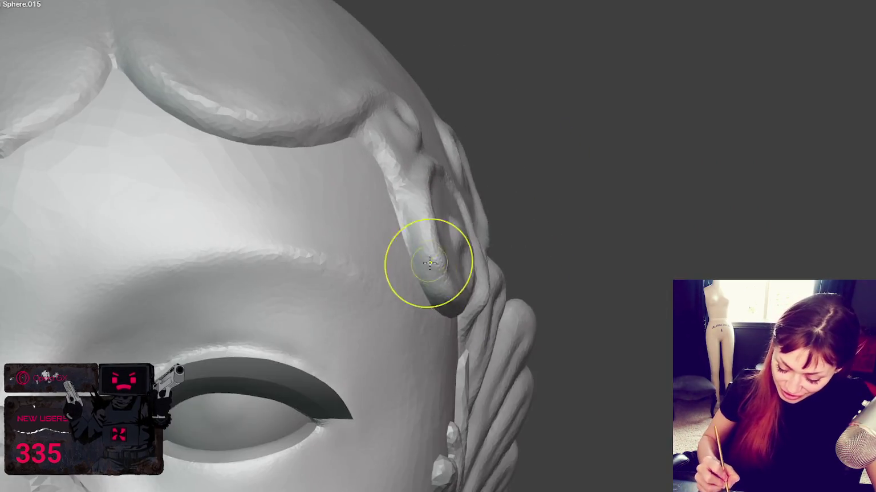
pyautogui.moveTo(414, 219)
pyautogui.mouseDown(button='middle')
pyautogui.moveTo(381, 247)
pyautogui.moveTo(411, 285)
pyautogui.mouseUp(button='middle')
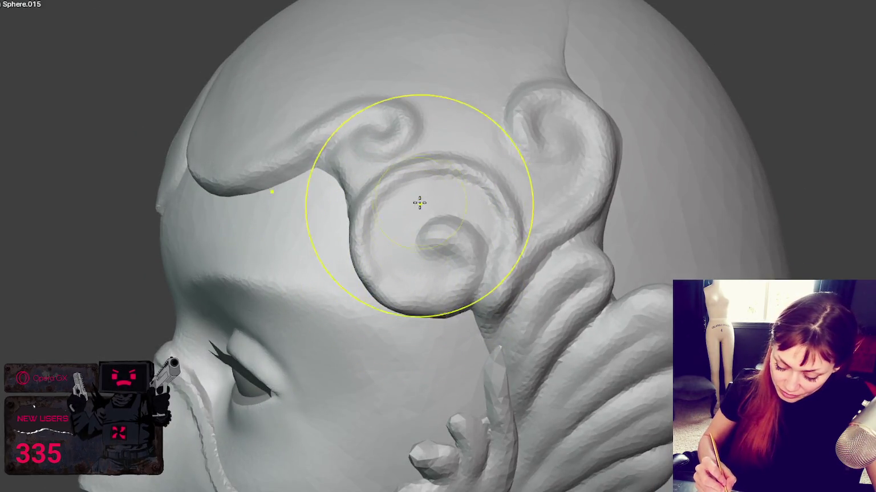
# Step: Smooth the swirl surface and the ornament's lower curve, checking from side views
pyautogui.keyDown('ctrl'); pyautogui.moveTo(574, 258); pyautogui.dragTo(475, 265); pyautogui.keyUp('ctrl')
pyautogui.moveTo(551, 231)
pyautogui.mouseDown(button='middle')
pyautogui.moveTo(520, 228)
pyautogui.moveTo(474, 248)
pyautogui.moveTo(460, 200)
pyautogui.mouseUp(button='middle')
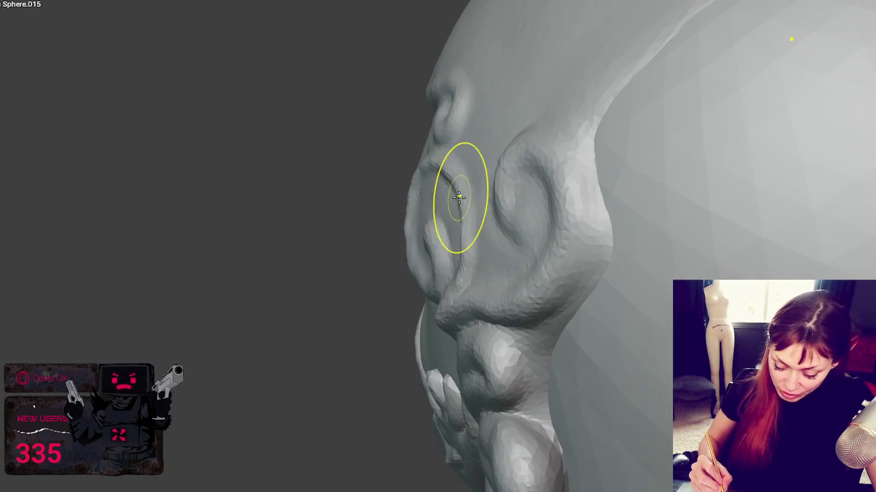
pyautogui.moveTo(467, 275)
pyautogui.mouseDown(button='middle')
pyautogui.moveTo(460, 253)
pyautogui.moveTo(518, 241)
pyautogui.moveTo(483, 264)
pyautogui.moveTo(460, 290)
pyautogui.moveTo(464, 300)
pyautogui.mouseUp(button='middle')
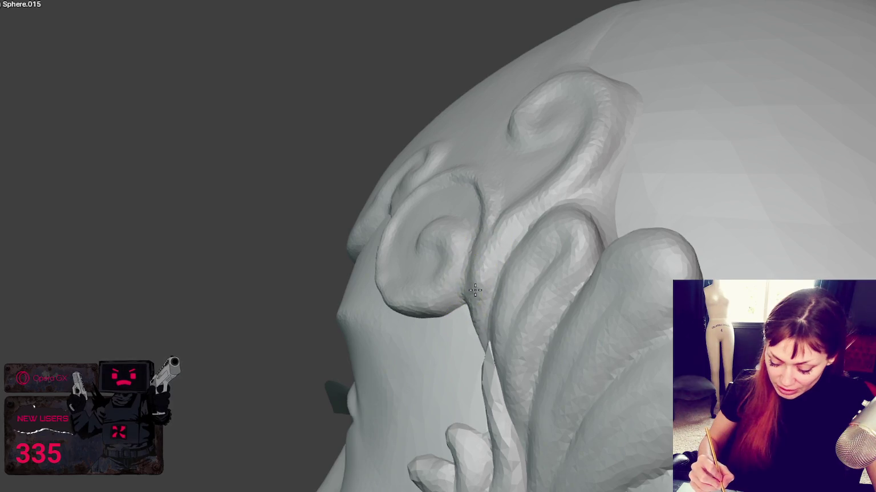
pyautogui.moveTo(534, 219)
pyautogui.mouseDown(button='middle')
pyautogui.moveTo(570, 234)
pyautogui.moveTo(494, 308)
pyautogui.mouseUp(button='middle')
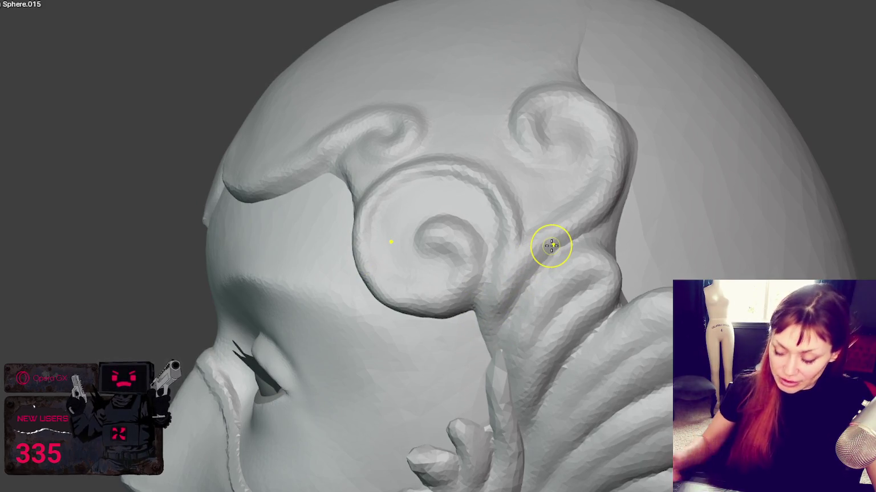
pyautogui.scroll(2, 538, 253)
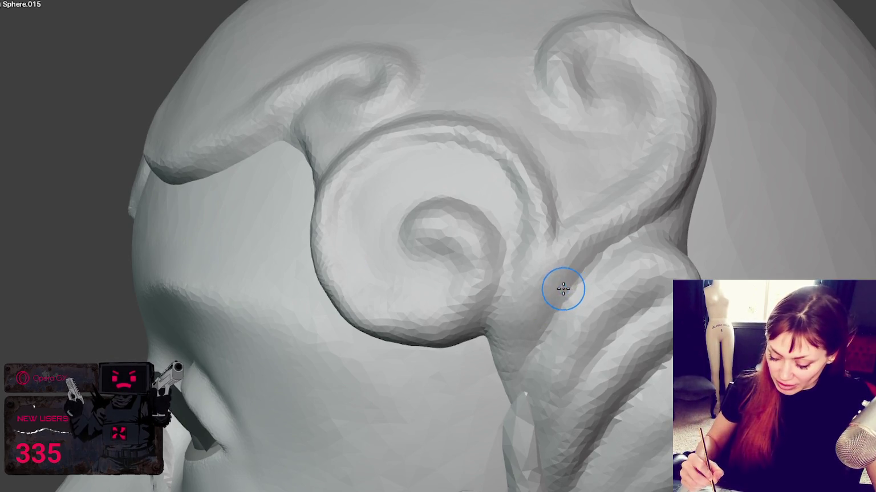
pyautogui.moveTo(594, 262); pyautogui.dragTo(538, 329)
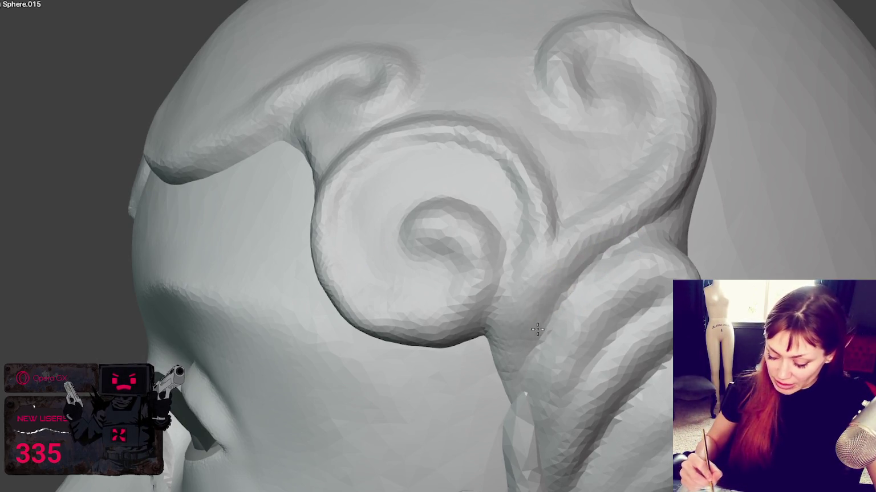
pyautogui.moveTo(518, 401); pyautogui.dragTo(573, 256, button='middle')
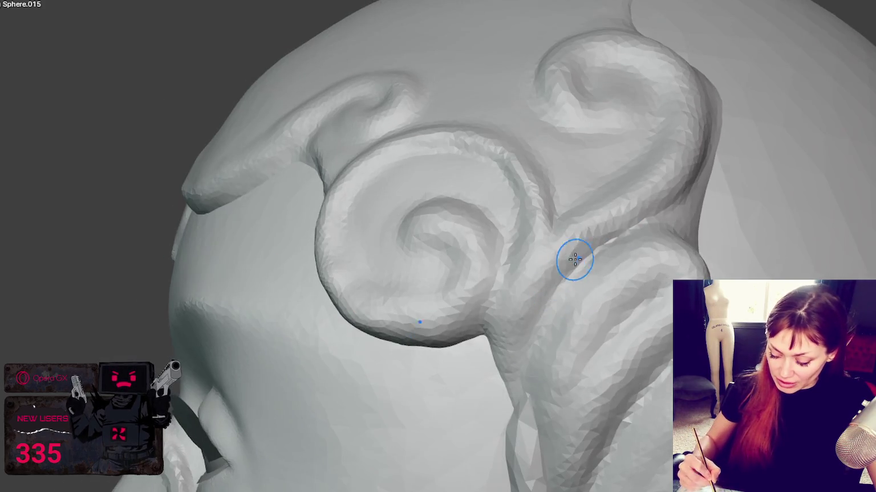
pyautogui.moveTo(524, 386); pyautogui.dragTo(504, 264, button='middle')
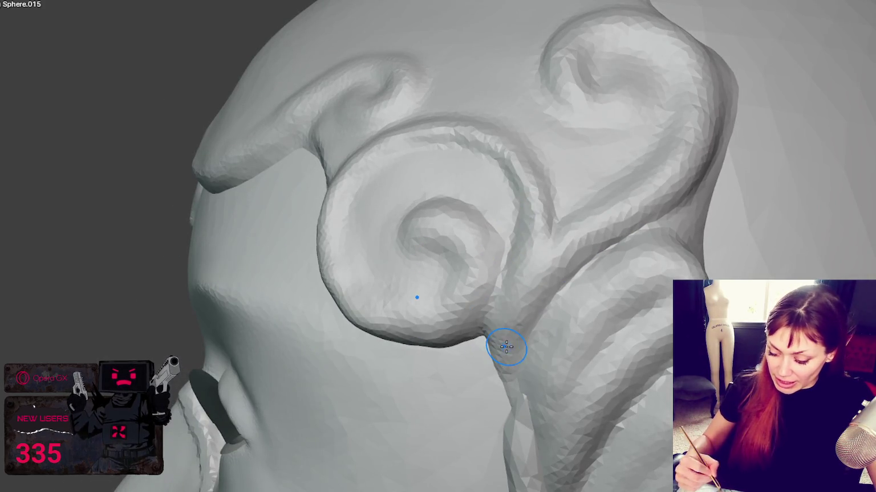
# Step: Deepen the spiral's crease and inner curl with Draw strokes
pyautogui.moveTo(526, 251); pyautogui.dragTo(518, 206)
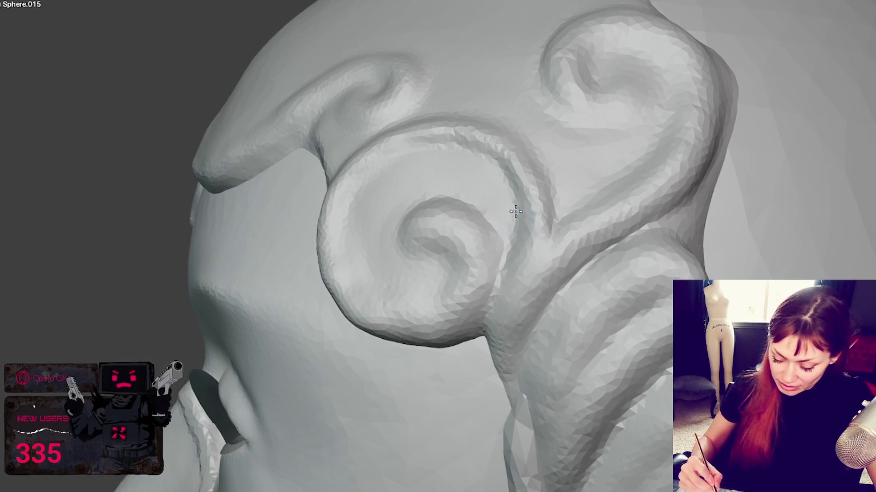
pyautogui.moveTo(504, 209); pyautogui.dragTo(497, 276)
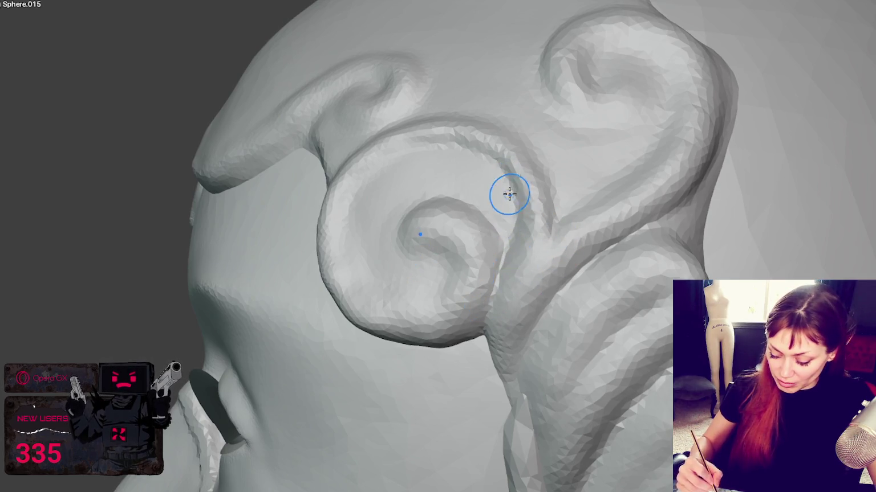
pyautogui.moveTo(522, 287); pyautogui.dragTo(577, 269, button='middle')
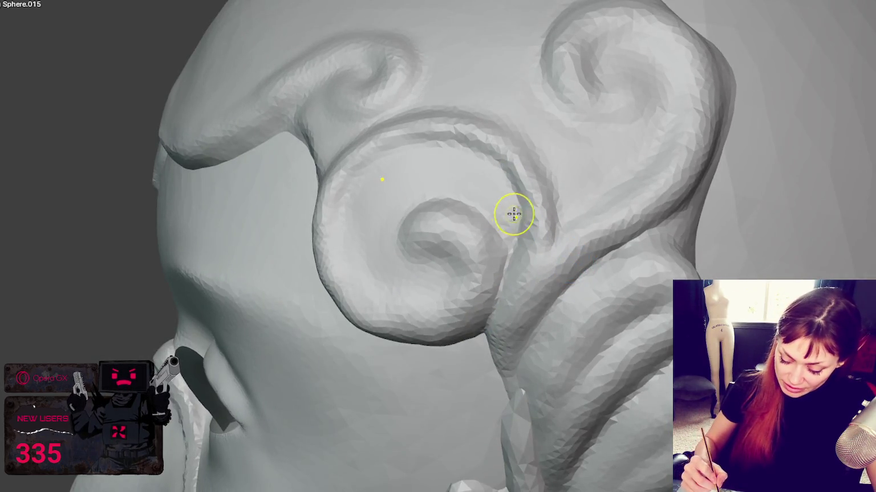
pyautogui.moveTo(514, 213); pyautogui.dragTo(559, 209, button='middle')
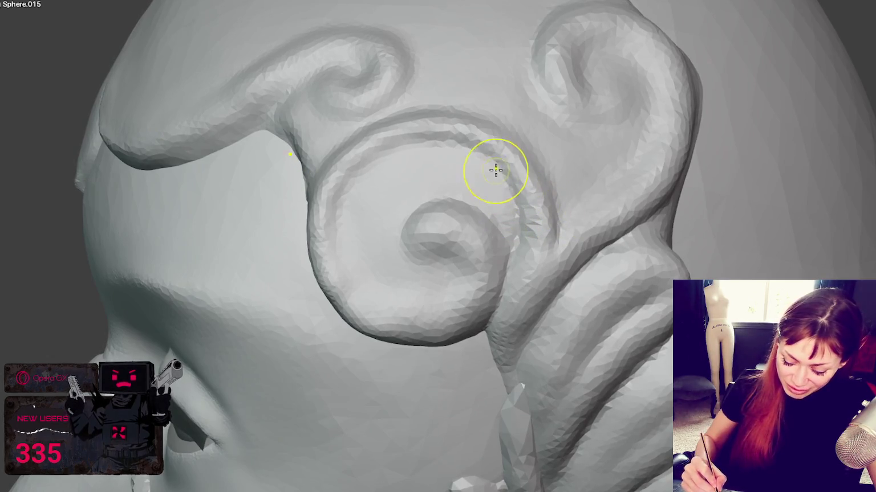
pyautogui.moveTo(448, 164); pyautogui.dragTo(430, 147, button='middle')
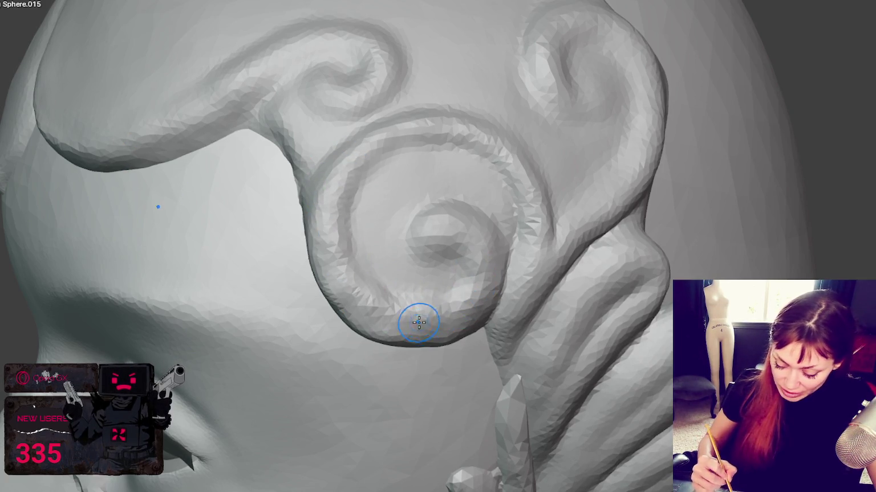
# Step: Smooth the spiral's inner ring ridge and orbit to inspect it
pyautogui.moveTo(336, 203); pyautogui.dragTo(515, 174)
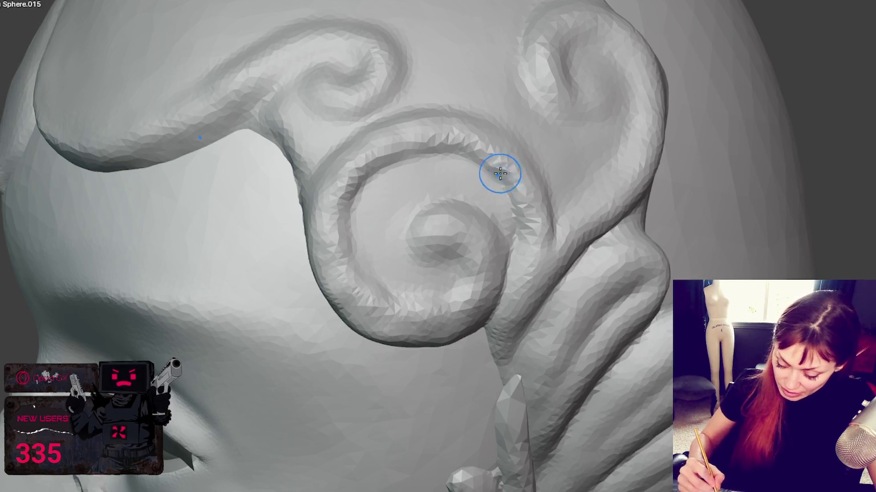
pyautogui.moveTo(337, 192); pyautogui.dragTo(403, 143)
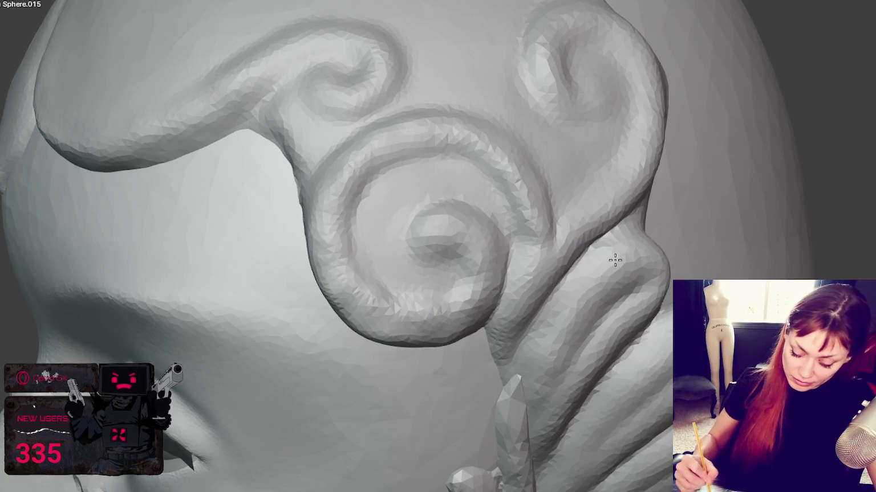
pyautogui.moveTo(615, 260); pyautogui.dragTo(587, 202, button='middle')
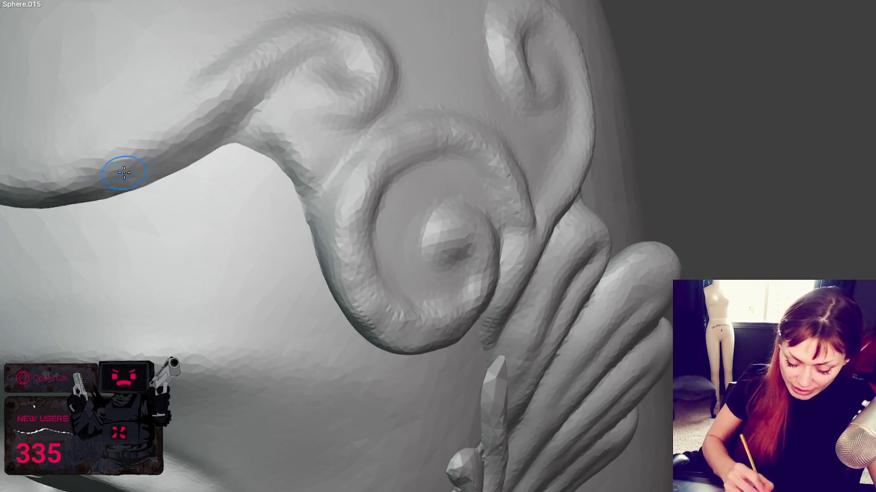
pyautogui.moveTo(142, 146); pyautogui.dragTo(519, 292, button='middle')
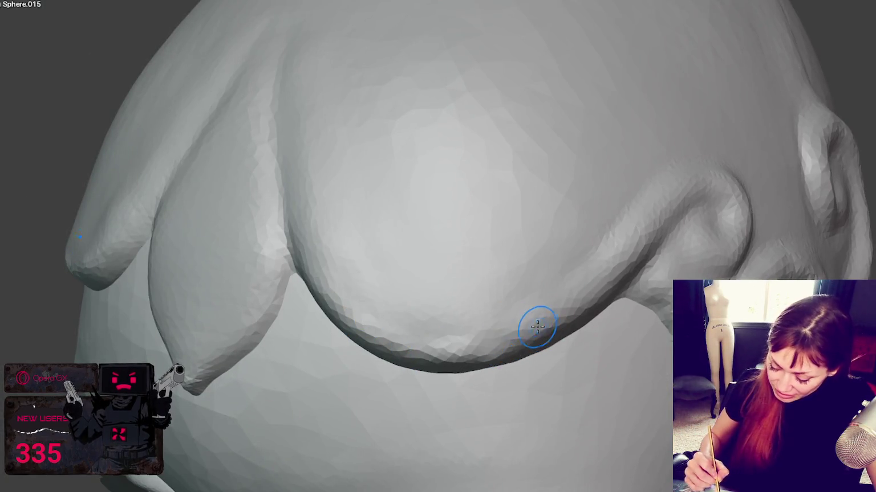
# Step: Smooth the lower edge and the crease beneath the rounded lobe
pyautogui.moveTo(537, 327); pyautogui.dragTo(581, 306)
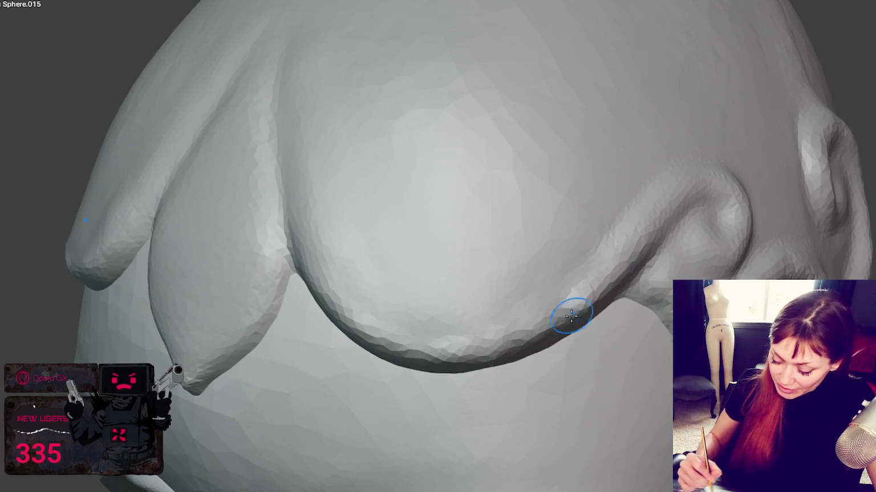
pyautogui.moveTo(536, 337); pyautogui.dragTo(685, 199)
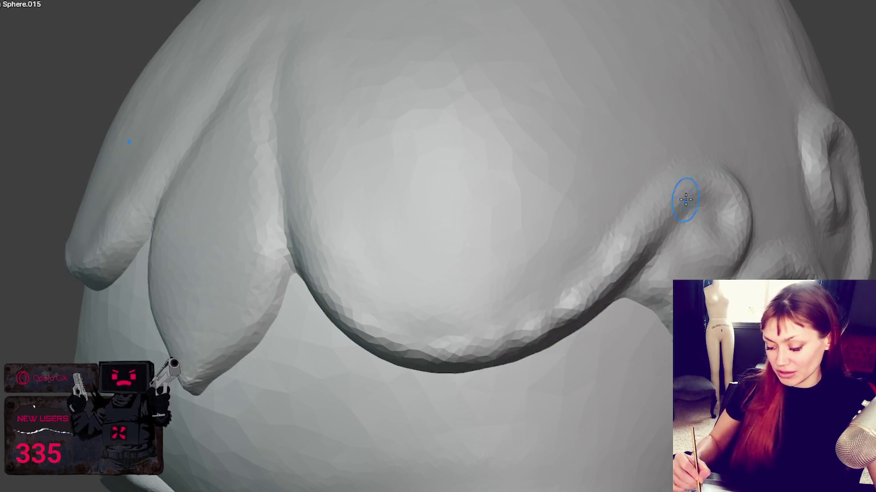
pyautogui.moveTo(658, 213); pyautogui.dragTo(671, 190, button='middle')
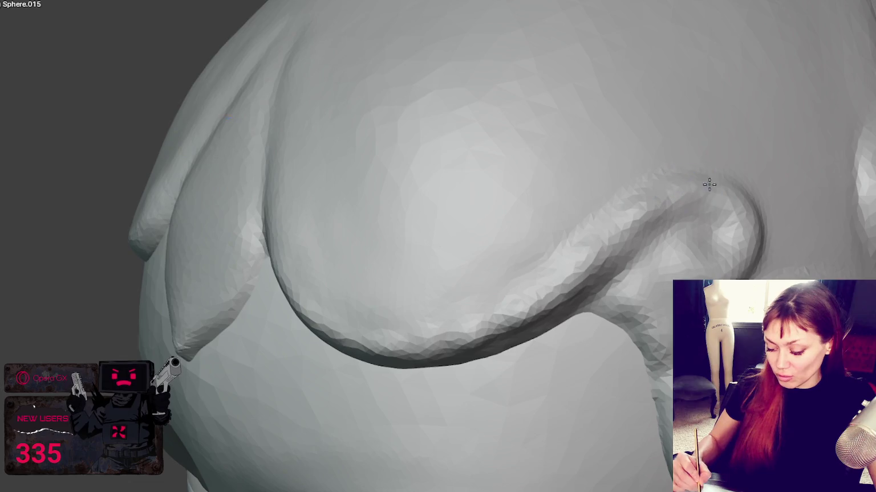
pyautogui.moveTo(752, 216); pyautogui.dragTo(681, 274)
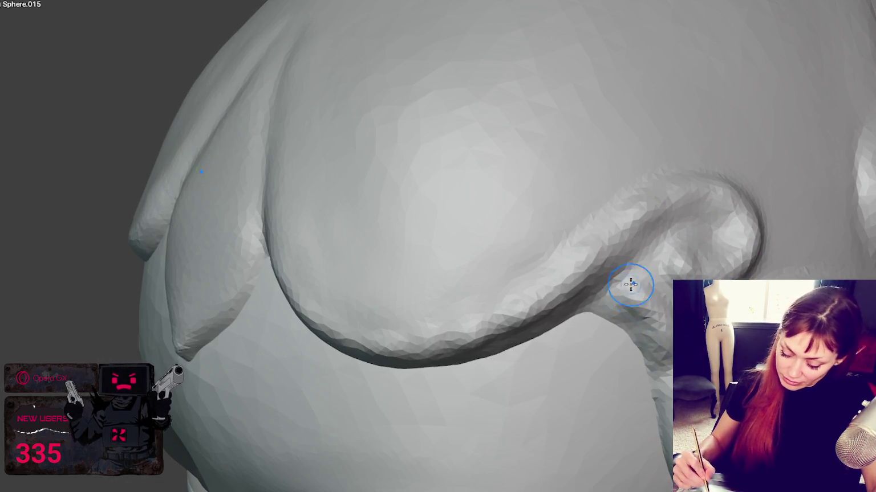
# Step: Carve a circular swirl ridge around the lobe's centre, with an extra stroke near its top
pyautogui.moveTo(625, 367); pyautogui.dragTo(425, 281, button='middle')
pyautogui.moveTo(425, 281)
pyautogui.mouseDown()
pyautogui.moveTo(420, 289)
pyautogui.moveTo(364, 243)
pyautogui.moveTo(497, 285)
pyautogui.moveTo(542, 175)
pyautogui.moveTo(621, 129)
pyautogui.moveTo(614, 139)
pyautogui.mouseUp()
pyautogui.scroll(-3, 484, 168)
pyautogui.moveTo(410, 229); pyautogui.dragTo(400, 131)
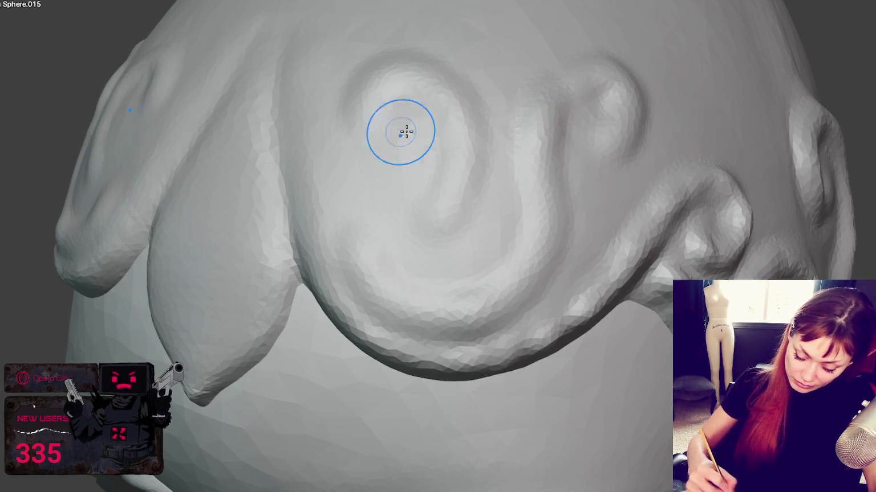
pyautogui.moveTo(415, 129)
pyautogui.mouseDown(button='middle')
pyautogui.moveTo(408, 117)
pyautogui.moveTo(527, 83)
pyautogui.mouseUp(button='middle')
pyautogui.scroll(-2, 553, 254)
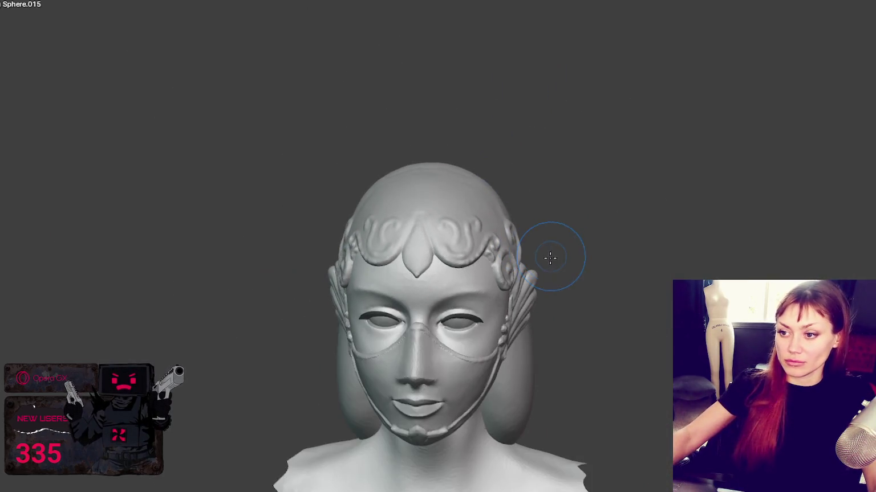
# Step: Sculpt a mirrored swirl into the central headband curl
pyautogui.scroll(3, 521, 255)
pyautogui.scroll(2, 519, 255)
pyautogui.moveTo(516, 249); pyautogui.dragTo(469, 207, button='middle')
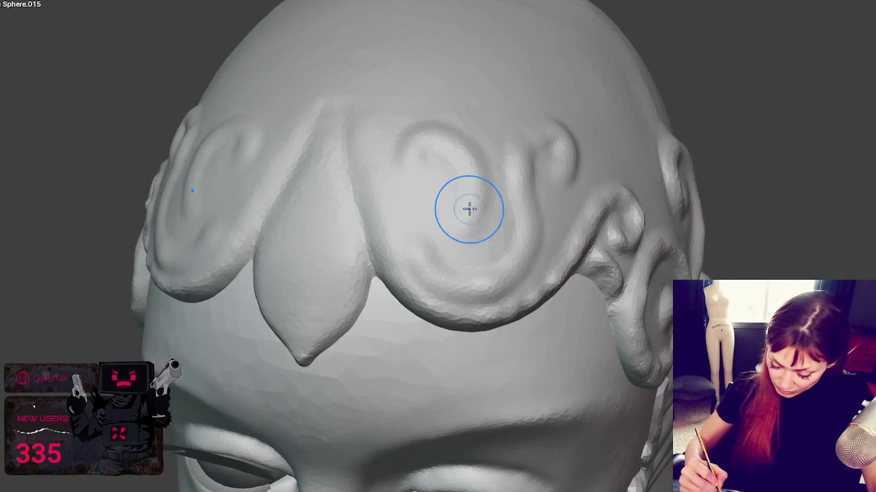
pyautogui.moveTo(410, 233)
pyautogui.mouseDown()
pyautogui.moveTo(454, 233)
pyautogui.moveTo(424, 145)
pyautogui.moveTo(463, 219)
pyautogui.moveTo(448, 271)
pyautogui.moveTo(532, 215)
pyautogui.moveTo(569, 151)
pyautogui.mouseUp()
pyautogui.moveTo(568, 151); pyautogui.dragTo(544, 190, button='middle')
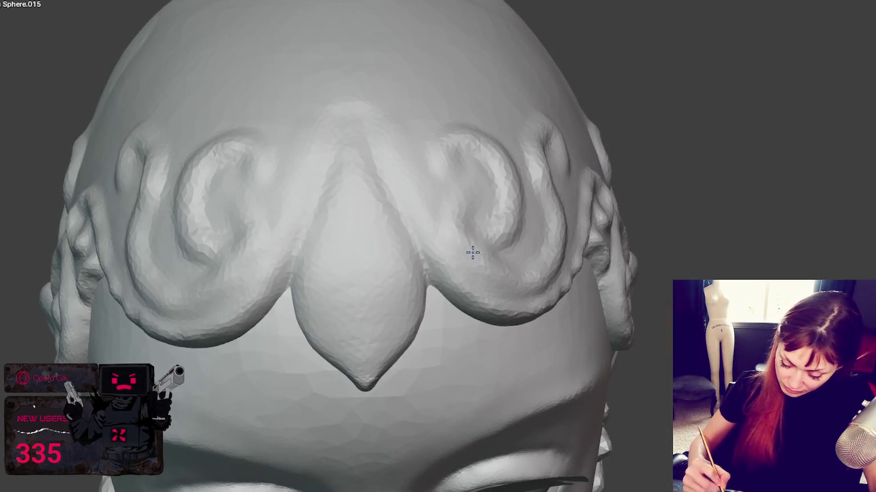
# Step: Deepen the right swirl's inner spiral and slightly adjust the left swirl
pyautogui.moveTo(472, 201); pyautogui.dragTo(508, 256)
pyautogui.moveTo(466, 204)
pyautogui.mouseDown()
pyautogui.moveTo(495, 260)
pyautogui.moveTo(476, 238)
pyautogui.moveTo(488, 231)
pyautogui.moveTo(454, 229)
pyautogui.mouseUp()
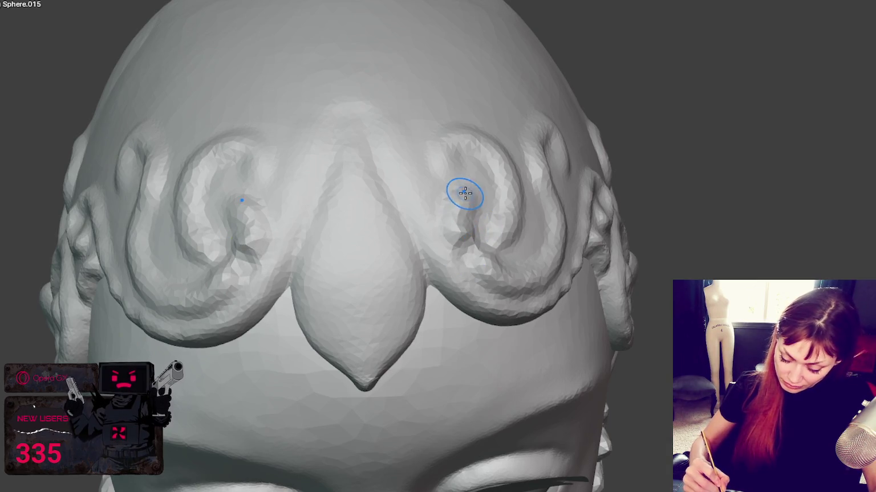
pyautogui.moveTo(466, 194); pyautogui.dragTo(479, 227)
pyautogui.moveTo(485, 258); pyautogui.dragTo(489, 238)
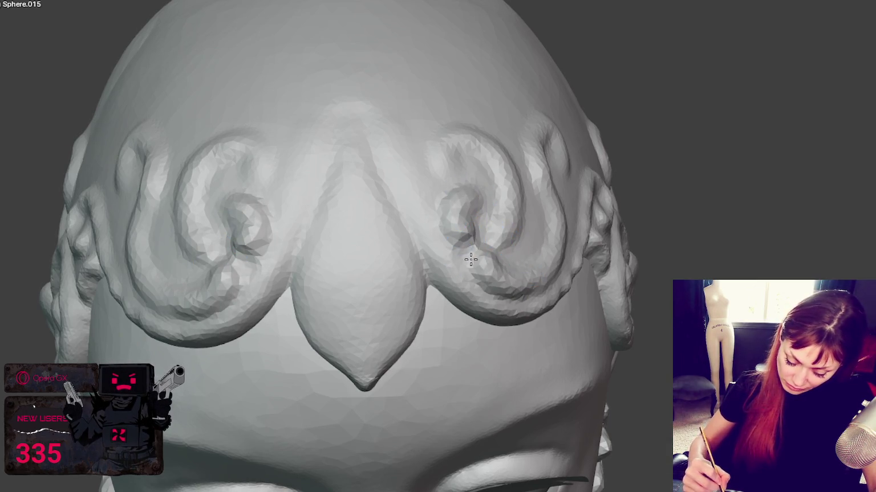
pyautogui.moveTo(240, 241); pyautogui.dragTo(215, 241)
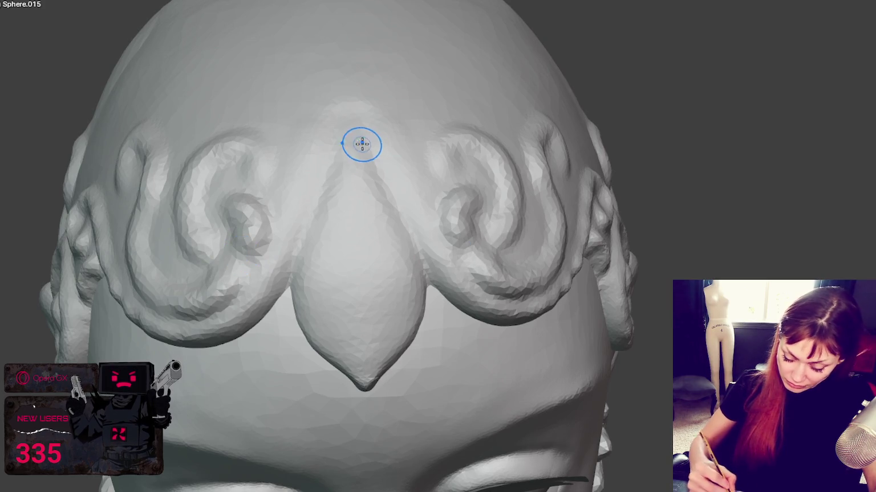
# Step: Raise mirrored arch ridges to the top centre, ending in downward-hooking curls
pyautogui.moveTo(278, 204)
pyautogui.mouseDown()
pyautogui.moveTo(283, 157)
pyautogui.moveTo(360, 112)
pyautogui.mouseUp()
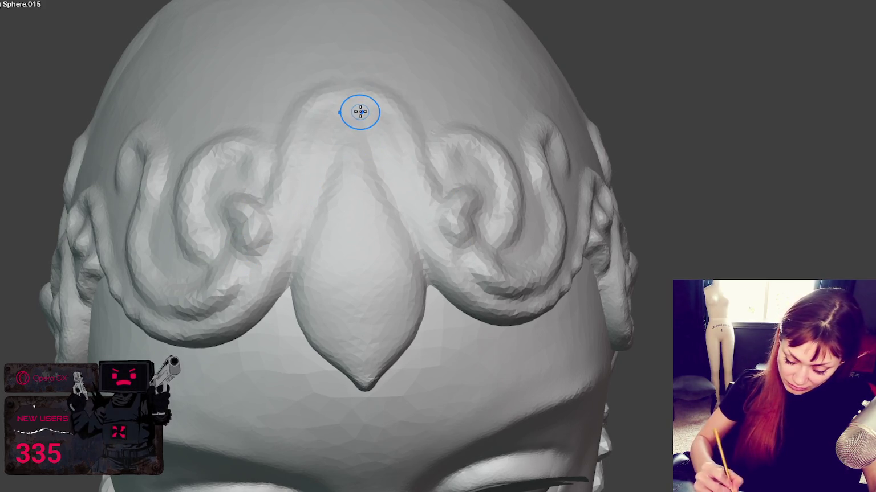
pyautogui.moveTo(340, 80)
pyautogui.mouseDown()
pyautogui.moveTo(284, 182)
pyautogui.moveTo(302, 115)
pyautogui.mouseUp()
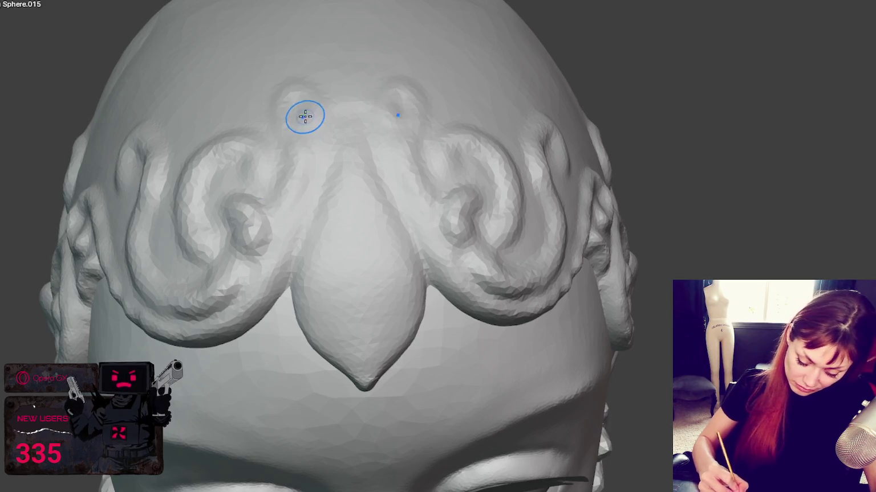
pyautogui.click(392, 115)
pyautogui.moveTo(391, 115)
pyautogui.mouseDown()
pyautogui.moveTo(412, 82)
pyautogui.moveTo(430, 151)
pyautogui.moveTo(490, 152)
pyautogui.moveTo(499, 172)
pyautogui.moveTo(487, 221)
pyautogui.mouseUp()
pyautogui.moveTo(482, 187)
pyautogui.mouseDown()
pyautogui.moveTo(470, 205)
pyautogui.moveTo(445, 135)
pyautogui.moveTo(452, 180)
pyautogui.mouseUp()
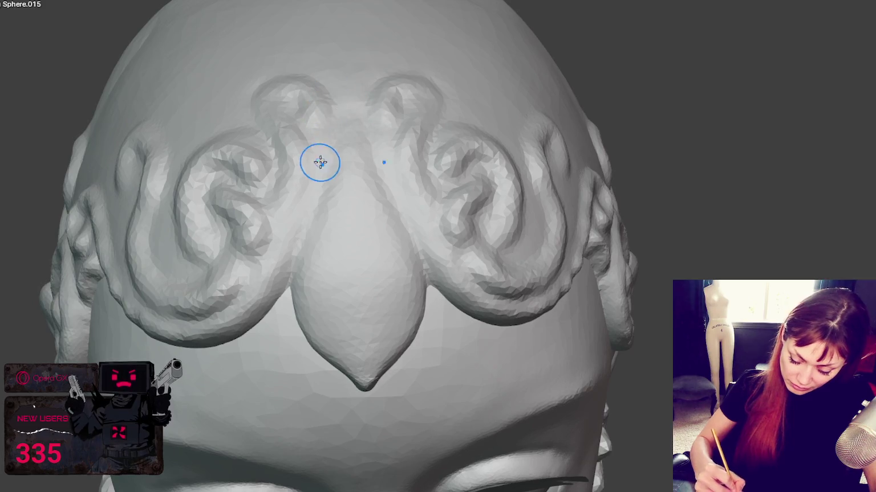
# Step: Orbit around the left-side curls and back to a front view of the head
pyautogui.moveTo(260, 289); pyautogui.dragTo(334, 221, button='middle')
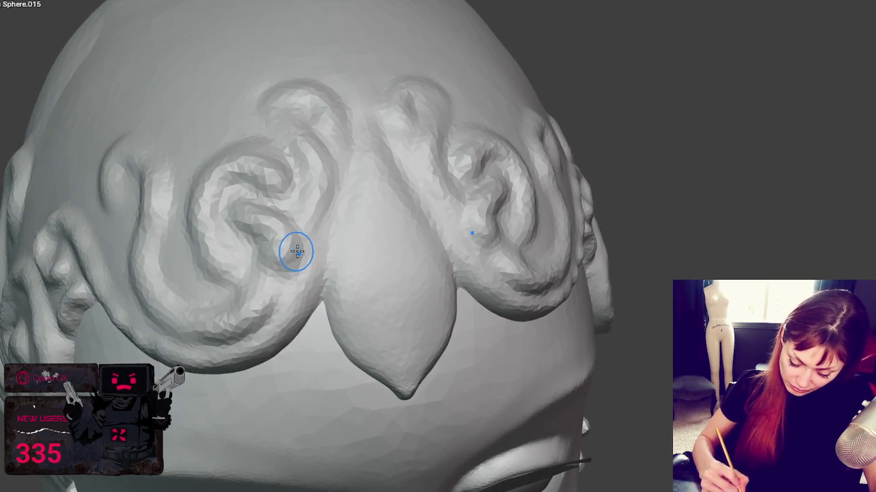
pyautogui.moveTo(310, 277); pyautogui.dragTo(284, 332, button='middle')
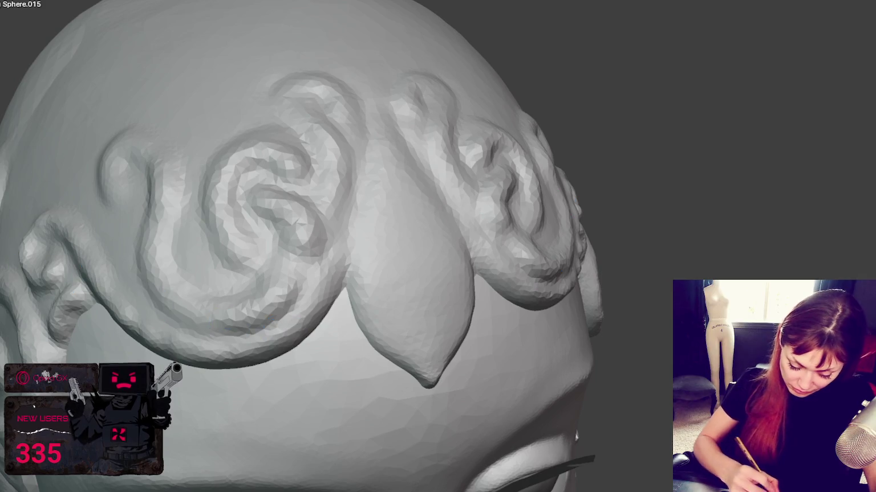
pyautogui.moveTo(312, 306)
pyautogui.mouseDown(button='middle')
pyautogui.moveTo(350, 309)
pyautogui.moveTo(362, 328)
pyautogui.mouseUp(button='middle')
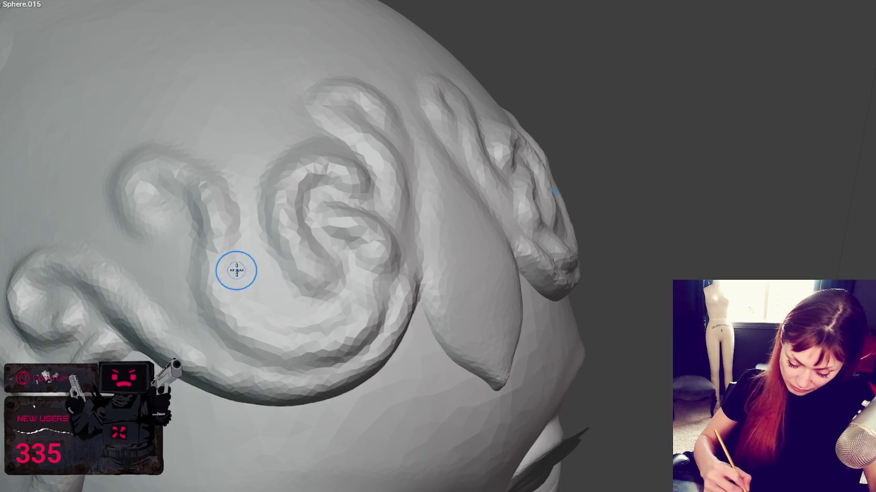
pyautogui.moveTo(281, 334); pyautogui.dragTo(484, 278, button='middle')
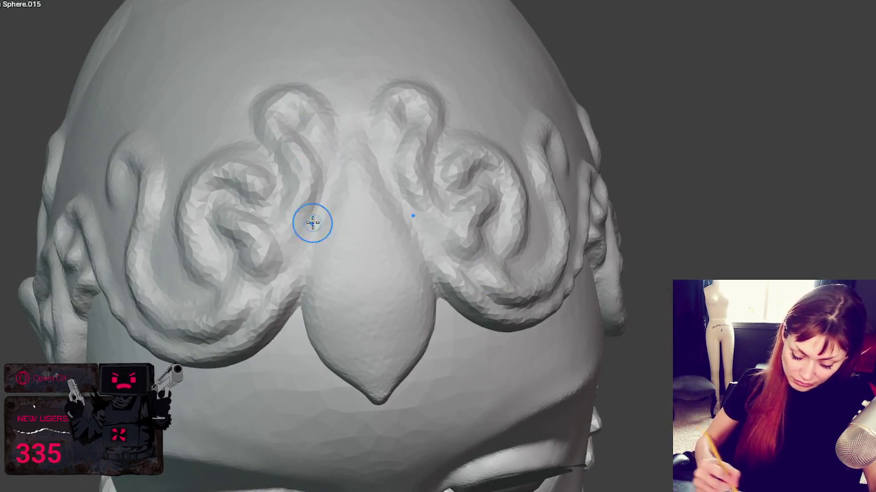
pyautogui.moveTo(188, 224); pyautogui.dragTo(303, 250, button='middle')
pyautogui.moveTo(406, 254)
pyautogui.mouseDown(button='middle')
pyautogui.moveTo(323, 286)
pyautogui.moveTo(291, 315)
pyautogui.mouseUp(button='middle')
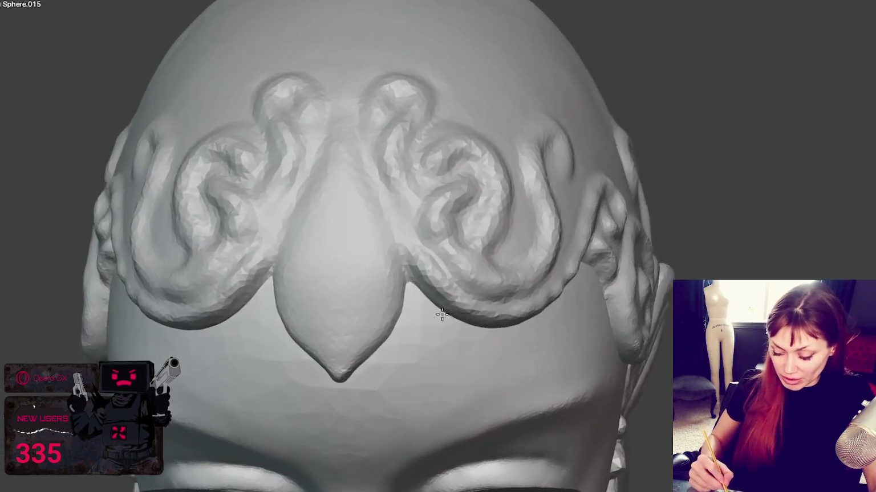
pyautogui.moveTo(241, 278)
pyautogui.mouseDown(button='middle')
pyautogui.moveTo(421, 326)
pyautogui.moveTo(439, 221)
pyautogui.mouseUp(button='middle')
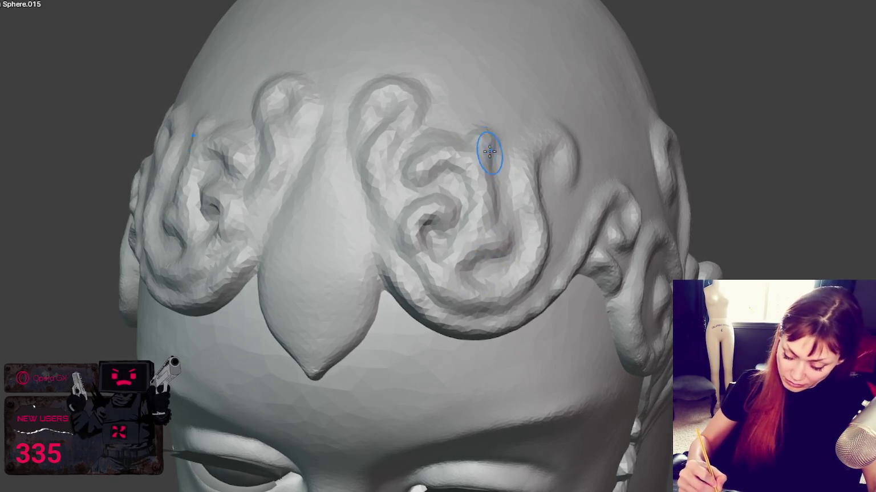
# Step: Carve a crease into the central curl of the headband
pyautogui.moveTo(487, 170); pyautogui.dragTo(530, 202, button='middle')
pyautogui.moveTo(474, 123); pyautogui.dragTo(460, 155)
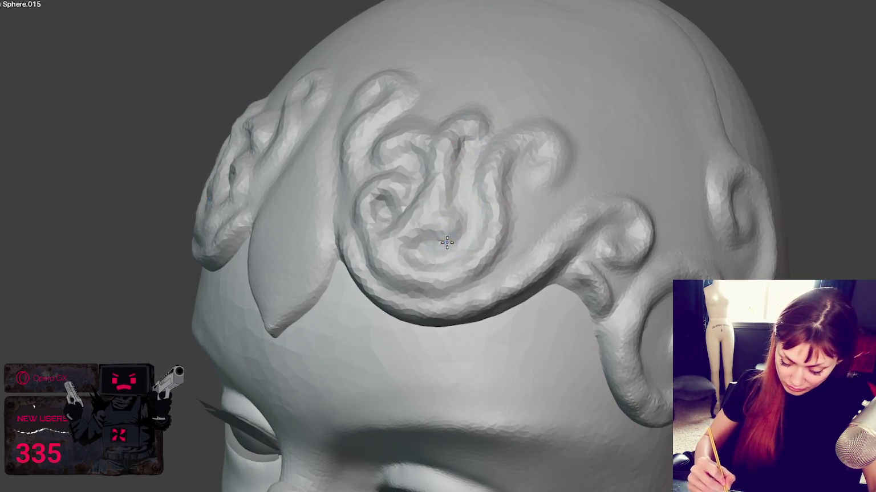
pyautogui.moveTo(455, 234); pyautogui.dragTo(502, 227, button='middle')
pyautogui.moveTo(500, 131)
pyautogui.mouseDown(button='middle')
pyautogui.moveTo(455, 104)
pyautogui.moveTo(529, 173)
pyautogui.mouseUp(button='middle')
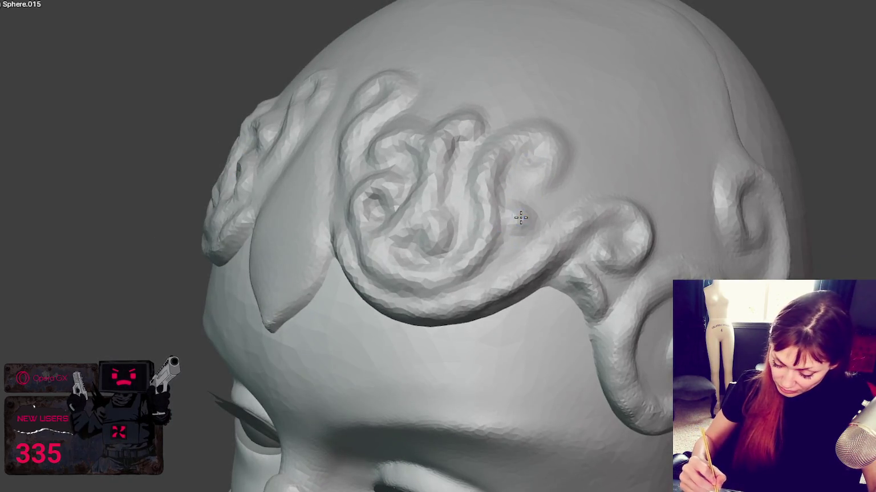
pyautogui.moveTo(494, 250); pyautogui.dragTo(602, 240, button='middle')
# Step: Add a new mirrored curl at the top right of the headpiece
pyautogui.moveTo(515, 219); pyautogui.dragTo(563, 192, button='middle')
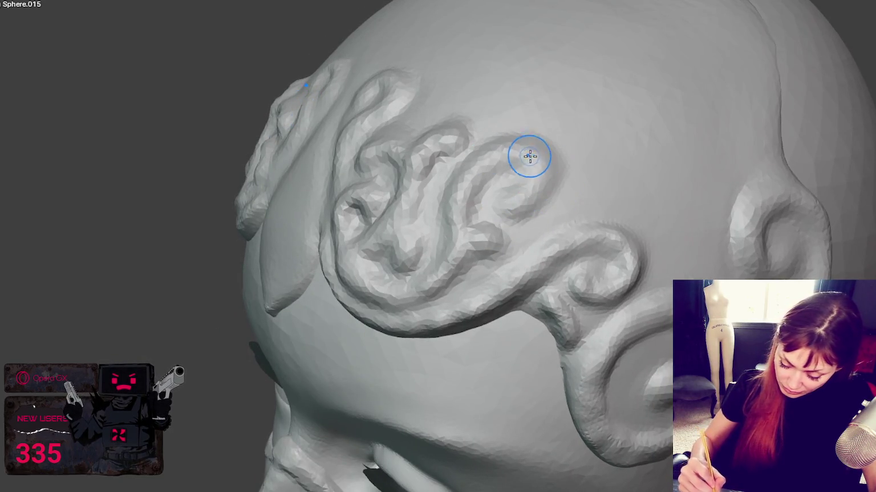
pyautogui.moveTo(488, 234); pyautogui.dragTo(550, 226, button='middle')
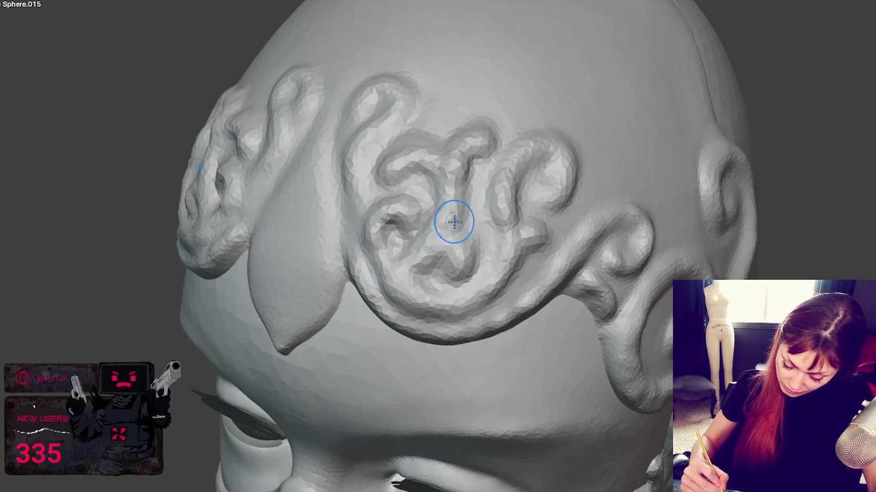
pyautogui.moveTo(470, 250); pyautogui.dragTo(548, 234, button='middle')
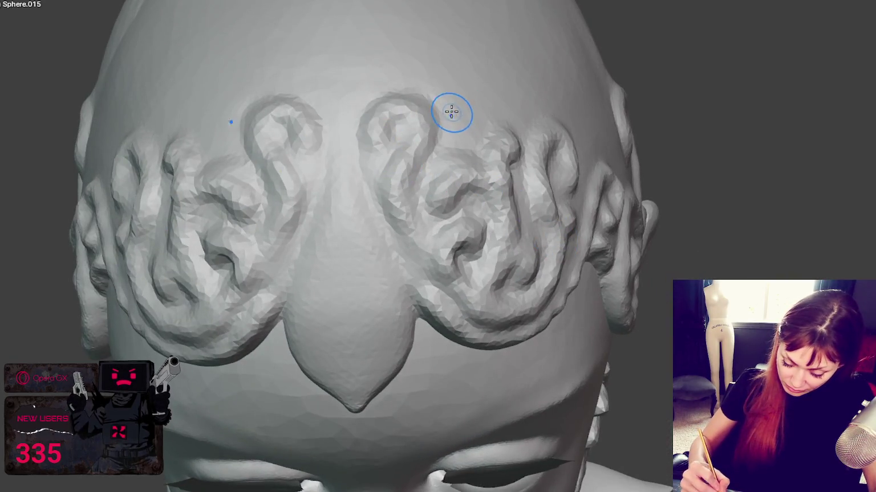
pyautogui.moveTo(450, 110); pyautogui.dragTo(466, 115)
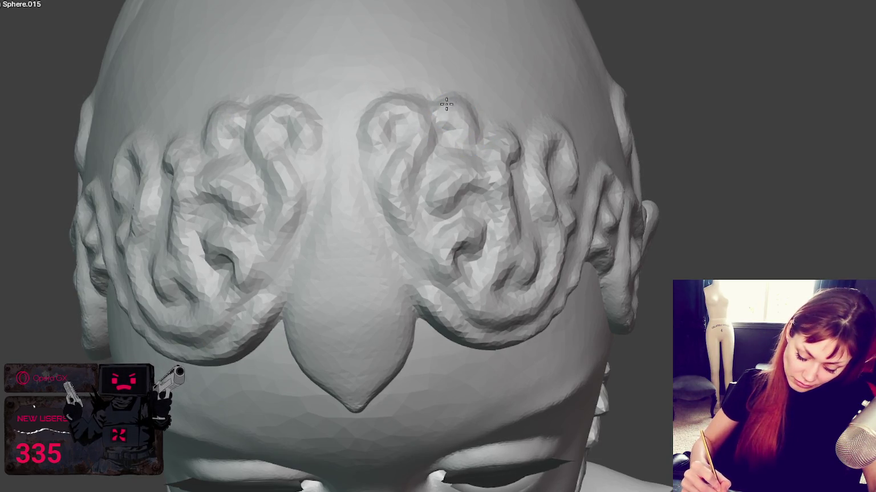
pyautogui.moveTo(453, 107); pyautogui.dragTo(461, 112, button='middle')
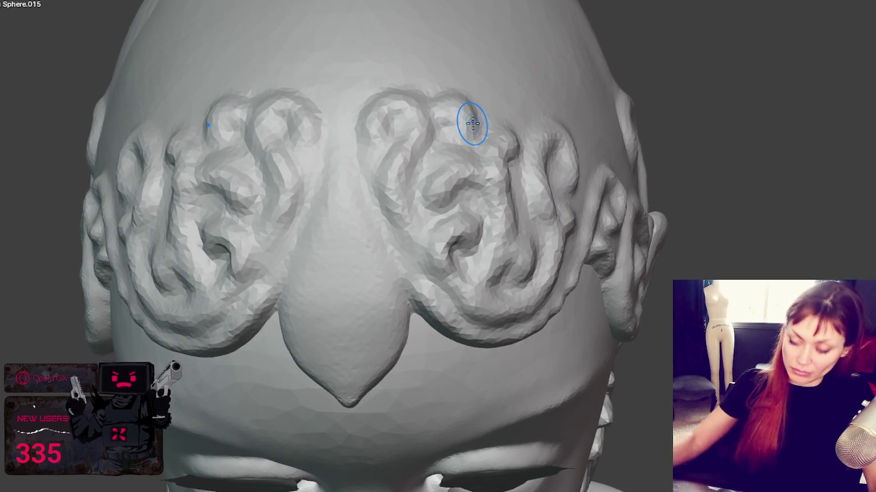
pyautogui.scroll(-6, 473, 123)
pyautogui.moveTo(596, 239)
pyautogui.mouseDown(button='middle')
pyautogui.moveTo(500, 222)
pyautogui.moveTo(453, 203)
pyautogui.moveTo(680, 209)
pyautogui.moveTo(566, 202)
pyautogui.moveTo(535, 209)
pyautogui.moveTo(522, 298)
pyautogui.moveTo(570, 299)
pyautogui.moveTo(559, 299)
pyautogui.moveTo(564, 206)
pyautogui.moveTo(576, 210)
pyautogui.moveTo(504, 209)
pyautogui.moveTo(535, 205)
pyautogui.mouseUp(button='middle')
pyautogui.scroll(1, 560, 215)
pyautogui.scroll(1, 535, 205)
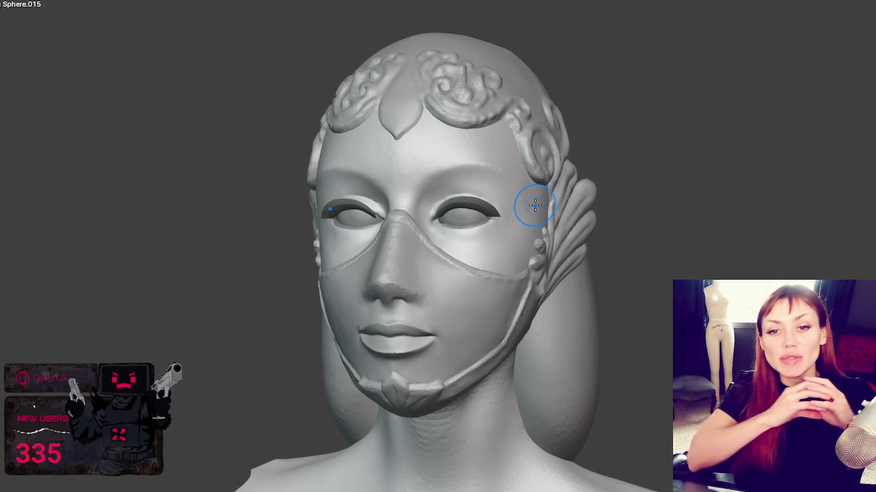
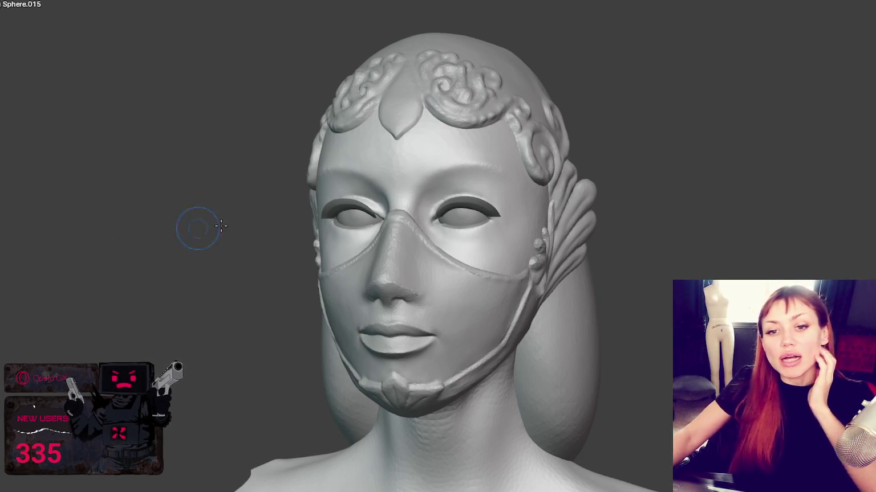
# Step: Zoom in and orbit until the circlet's central leaf pendant faces the view squarely
pyautogui.scroll(1, 516, 108)
pyautogui.scroll(2, 530, 126)
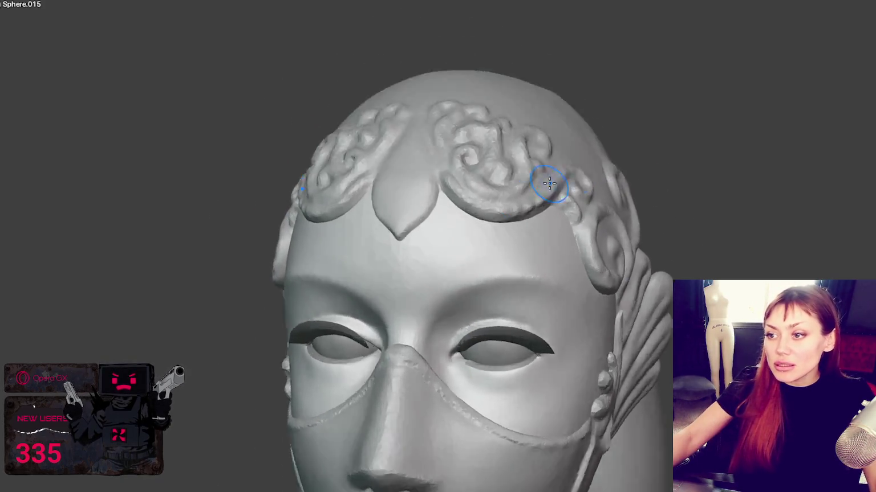
pyautogui.scroll(2, 535, 165)
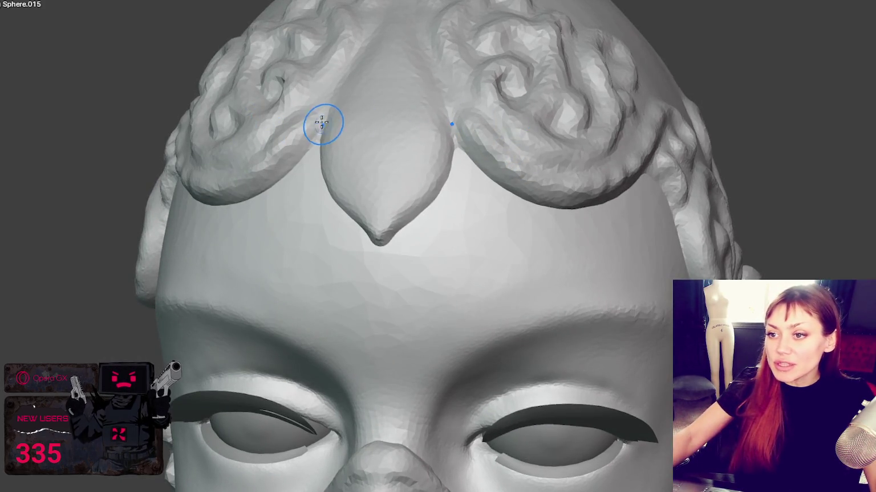
pyautogui.moveTo(285, 139)
pyautogui.mouseDown(button='middle')
pyautogui.moveTo(332, 160)
pyautogui.moveTo(400, 150)
pyautogui.moveTo(420, 121)
pyautogui.moveTo(399, 106)
pyautogui.moveTo(454, 229)
pyautogui.moveTo(443, 226)
pyautogui.mouseUp(button='middle')
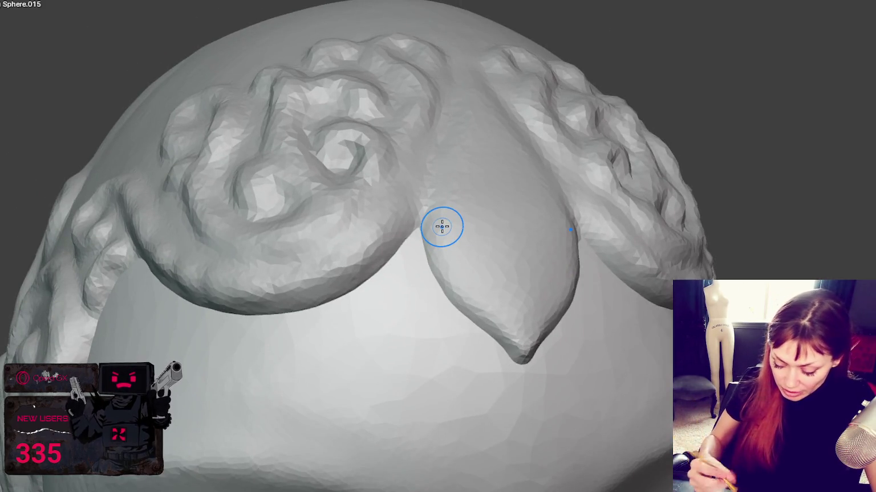
pyautogui.moveTo(369, 262)
pyautogui.mouseDown(button='middle')
pyautogui.moveTo(368, 251)
pyautogui.moveTo(268, 297)
pyautogui.moveTo(391, 274)
pyautogui.moveTo(403, 297)
pyautogui.mouseUp(button='middle')
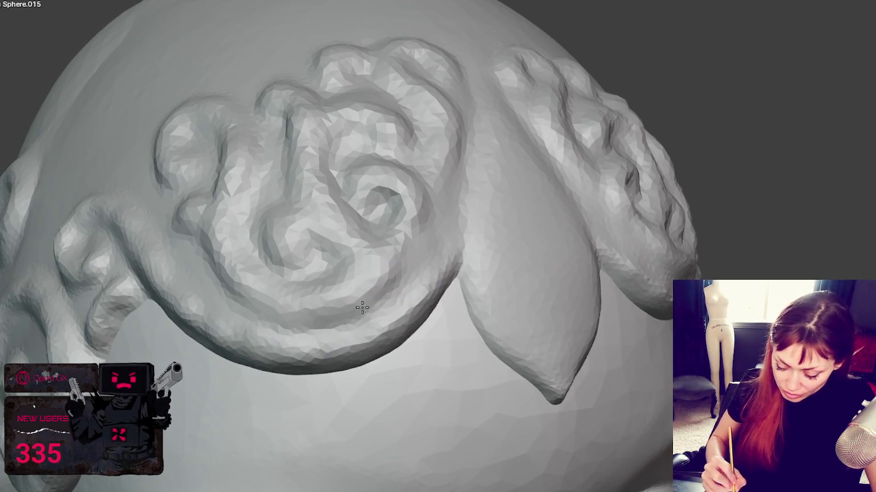
pyautogui.moveTo(371, 313); pyautogui.dragTo(443, 245, button='middle')
pyautogui.moveTo(281, 320)
pyautogui.mouseDown(button='middle')
pyautogui.moveTo(346, 227)
pyautogui.moveTo(362, 256)
pyautogui.mouseUp(button='middle')
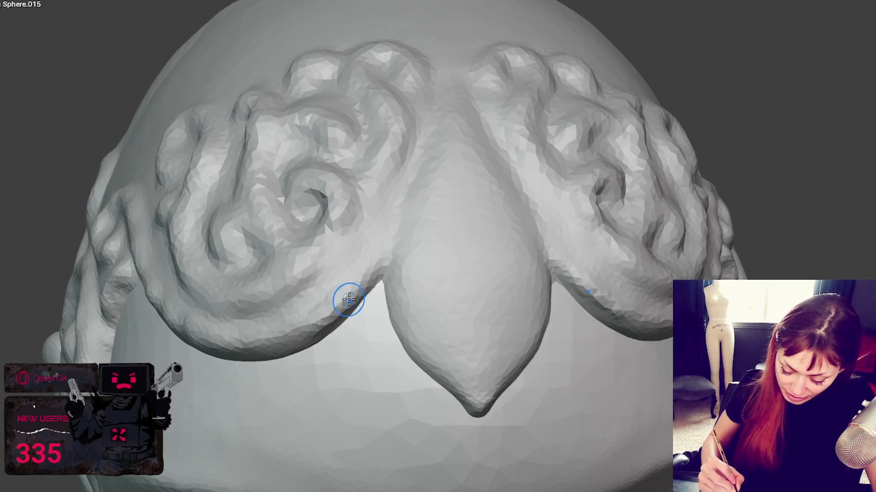
pyautogui.moveTo(368, 279); pyautogui.dragTo(423, 271, button='middle')
pyautogui.moveTo(397, 302); pyautogui.dragTo(286, 324, button='middle')
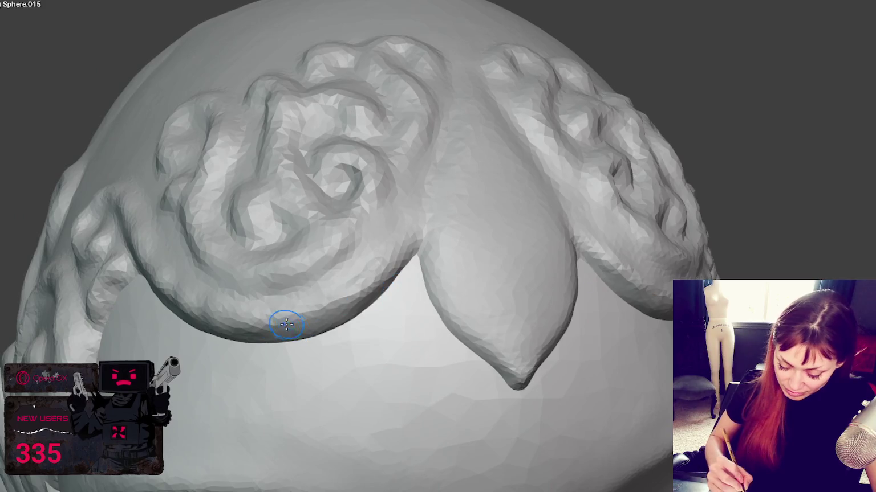
pyautogui.moveTo(385, 279); pyautogui.dragTo(386, 319, button='middle')
pyautogui.moveTo(307, 362)
pyautogui.mouseDown(button='middle')
pyautogui.moveTo(374, 332)
pyautogui.moveTo(355, 292)
pyautogui.moveTo(395, 315)
pyautogui.moveTo(531, 334)
pyautogui.moveTo(475, 355)
pyautogui.mouseUp(button='middle')
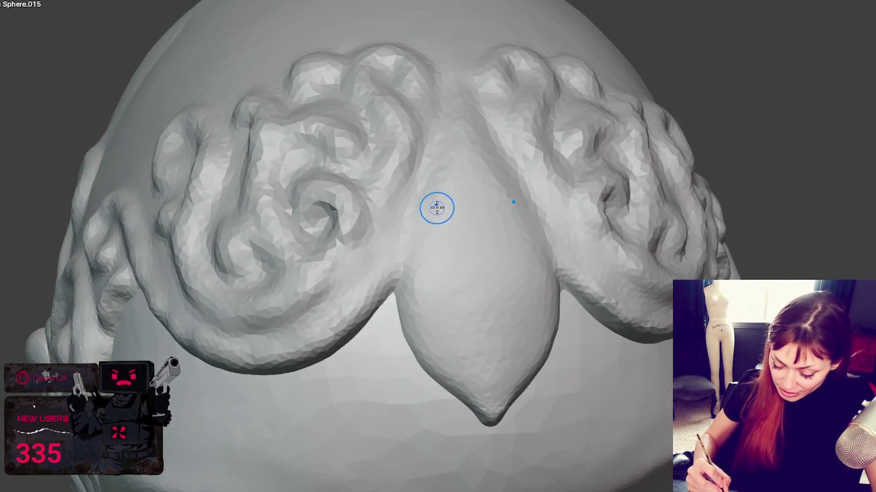
# Step: Crease outlined edges around the central leaf, redoing the first stroke and deepening the upper-left edge
pyautogui.moveTo(436, 206); pyautogui.dragTo(480, 381)
pyautogui.hotkey('ctrl', 'z')
pyautogui.moveTo(433, 212)
pyautogui.mouseDown()
pyautogui.moveTo(433, 304)
pyautogui.moveTo(485, 405)
pyautogui.mouseUp()
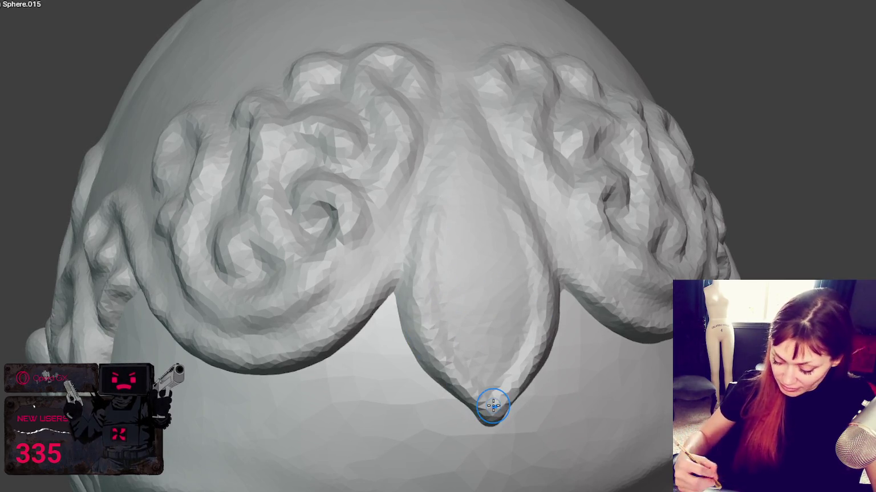
pyautogui.moveTo(485, 404); pyautogui.dragTo(399, 257, button='middle')
pyautogui.moveTo(391, 238); pyautogui.dragTo(432, 133)
pyautogui.moveTo(431, 133); pyautogui.dragTo(432, 164, button='middle')
# Step: Carve a groove down the leaf's centre, viewing it from above
pyautogui.moveTo(432, 165); pyautogui.dragTo(430, 342)
pyautogui.moveTo(431, 342); pyautogui.dragTo(479, 283, button='middle')
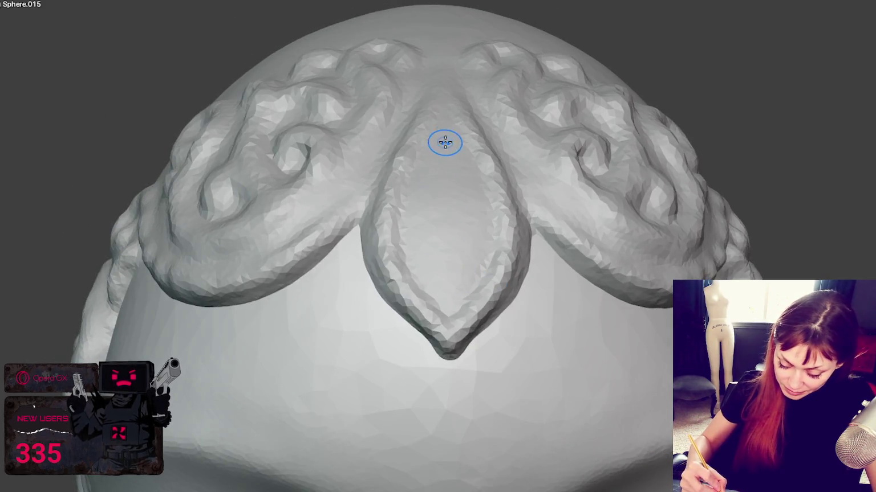
pyautogui.moveTo(452, 244)
pyautogui.mouseDown()
pyautogui.moveTo(452, 262)
pyautogui.moveTo(447, 100)
pyautogui.mouseUp()
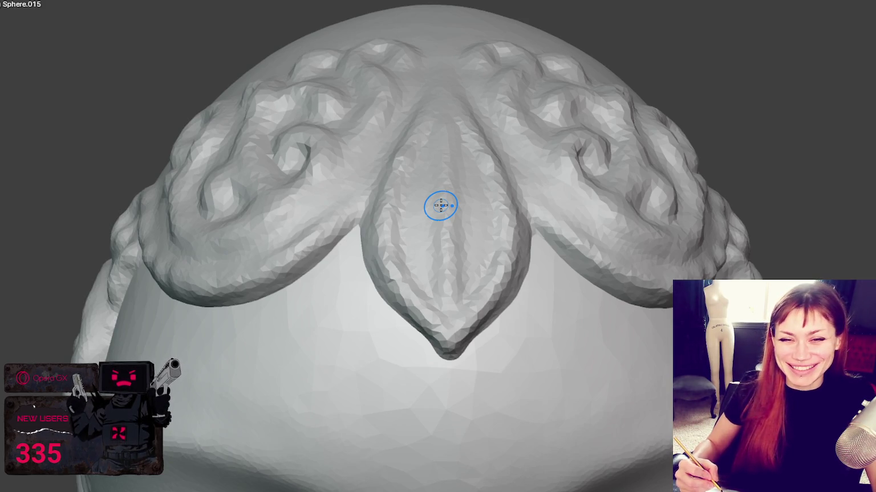
pyautogui.moveTo(480, 211); pyautogui.dragTo(500, 232, button='middle')
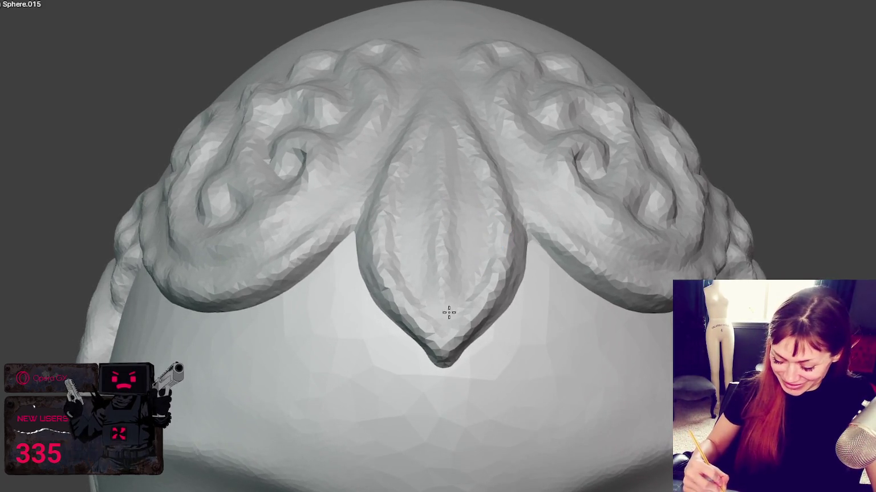
pyautogui.moveTo(474, 267); pyautogui.dragTo(456, 268, button='middle')
pyautogui.moveTo(428, 122)
pyautogui.mouseDown(button='middle')
pyautogui.moveTo(479, 250)
pyautogui.moveTo(501, 203)
pyautogui.moveTo(514, 302)
pyautogui.mouseUp(button='middle')
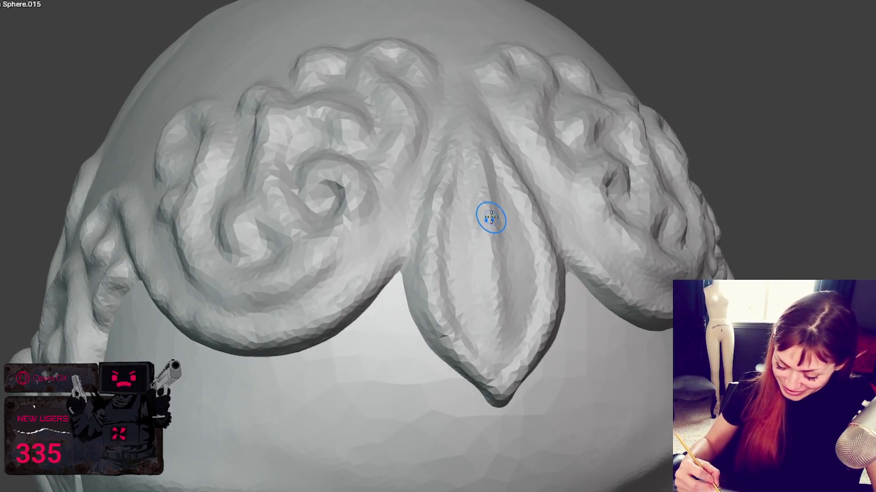
# Step: Smooth the leaf's vertical grooves and re-carve rough veins into it
pyautogui.moveTo(488, 221)
pyautogui.mouseDown()
pyautogui.moveTo(489, 231)
pyautogui.moveTo(478, 194)
pyautogui.moveTo(477, 239)
pyautogui.mouseUp()
pyautogui.moveTo(481, 298)
pyautogui.mouseDown()
pyautogui.moveTo(488, 260)
pyautogui.moveTo(469, 297)
pyautogui.moveTo(475, 256)
pyautogui.mouseUp()
pyautogui.moveTo(475, 257)
pyautogui.mouseDown(button='middle')
pyautogui.moveTo(500, 276)
pyautogui.moveTo(441, 299)
pyautogui.mouseUp(button='middle')
pyautogui.moveTo(441, 299)
pyautogui.mouseDown()
pyautogui.moveTo(442, 273)
pyautogui.moveTo(444, 293)
pyautogui.moveTo(456, 311)
pyautogui.moveTo(442, 286)
pyautogui.moveTo(475, 326)
pyautogui.mouseUp()
# Step: Undo the stray bump, then sculpt loops and a groove down to the leaf tip and check from several angles
pyautogui.hotkey('ctrl', 'z')
pyautogui.moveTo(475, 327); pyautogui.dragTo(355, 308, button='middle')
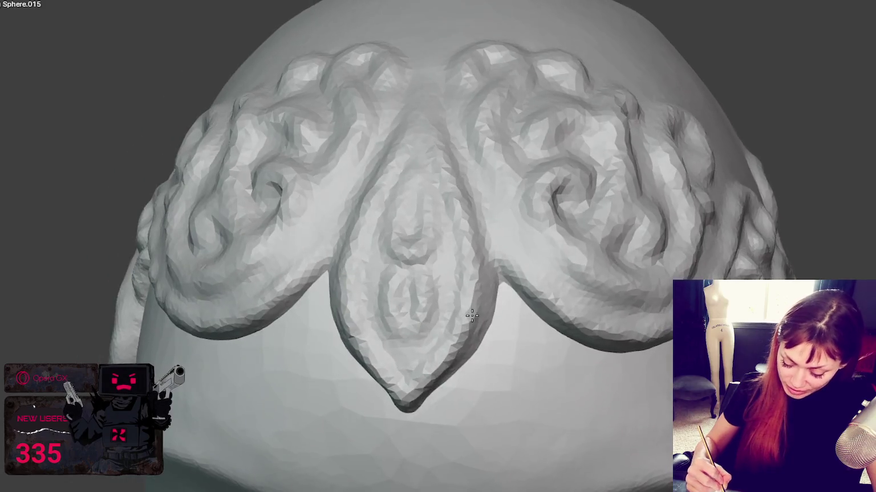
pyautogui.moveTo(355, 308); pyautogui.dragTo(414, 387)
pyautogui.moveTo(471, 260); pyautogui.dragTo(474, 340, button='middle')
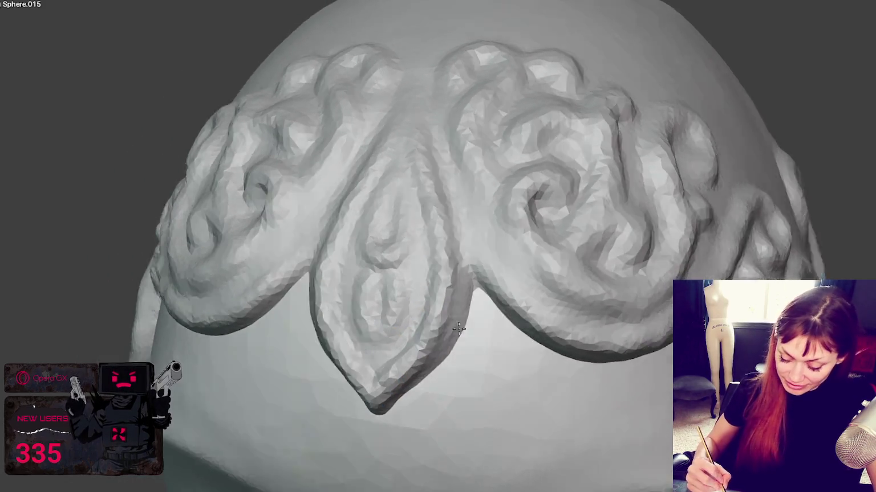
pyautogui.moveTo(440, 221); pyautogui.dragTo(508, 234, button='middle')
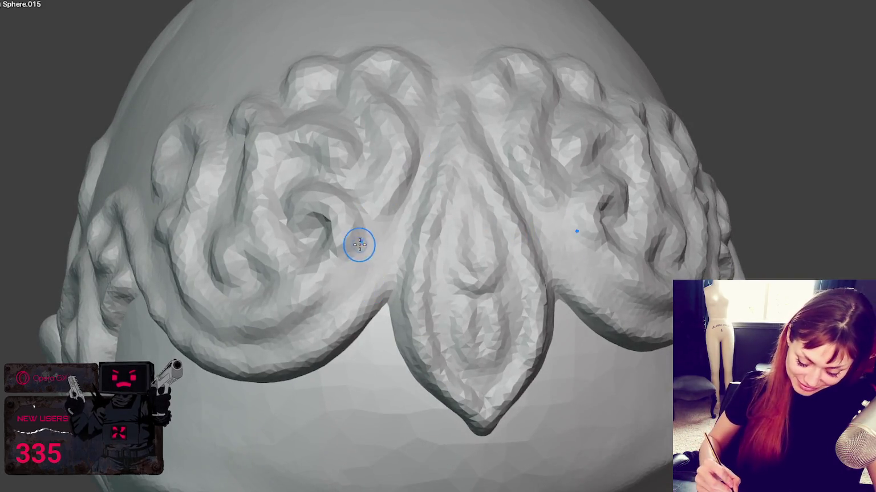
pyautogui.moveTo(383, 252); pyautogui.dragTo(393, 207, button='middle')
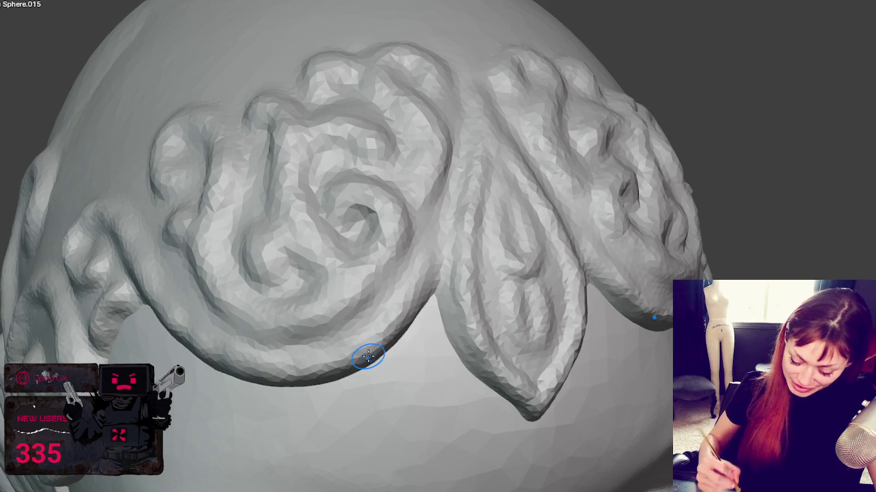
pyautogui.moveTo(577, 406); pyautogui.dragTo(541, 374, button='middle')
pyautogui.moveTo(505, 275); pyautogui.dragTo(424, 338, button='middle')
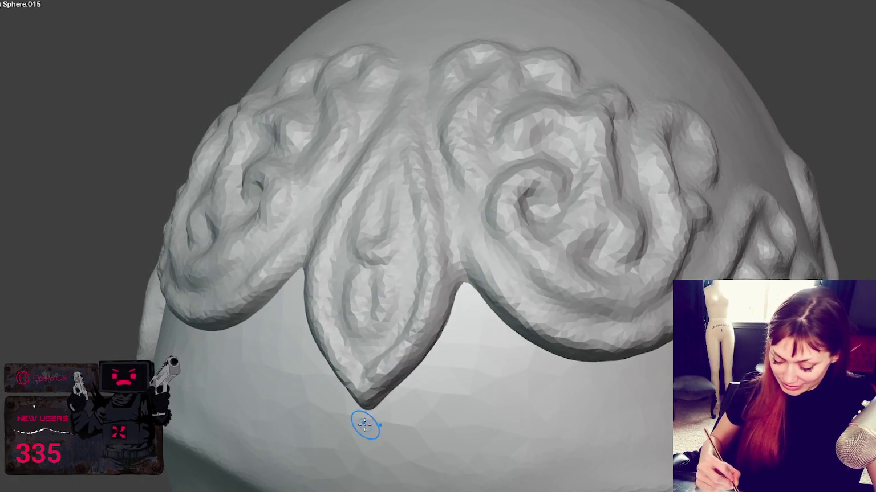
pyautogui.moveTo(365, 425); pyautogui.dragTo(453, 395, button='middle')
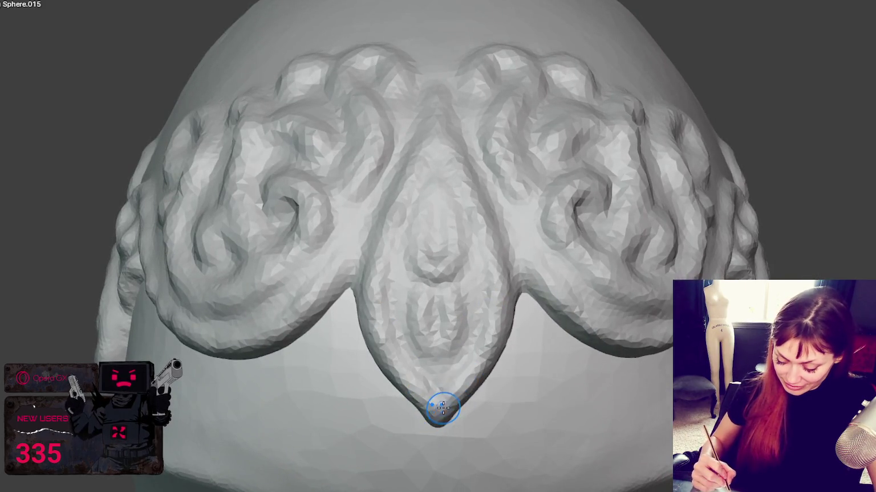
pyautogui.scroll(-4, 511, 239)
pyautogui.scroll(-2, 523, 252)
pyautogui.moveTo(523, 253)
pyautogui.mouseDown(button='middle')
pyautogui.moveTo(527, 224)
pyautogui.moveTo(454, 217)
pyautogui.moveTo(531, 176)
pyautogui.moveTo(560, 179)
pyautogui.moveTo(554, 192)
pyautogui.mouseUp(button='middle')
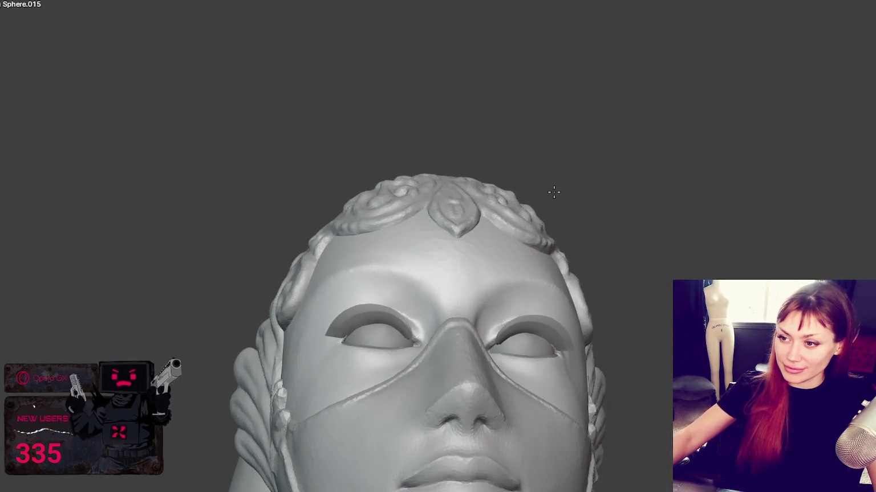
pyautogui.moveTo(471, 264)
pyautogui.mouseDown(button='middle')
pyautogui.moveTo(454, 215)
pyautogui.moveTo(456, 256)
pyautogui.moveTo(462, 253)
pyautogui.mouseUp(button='middle')
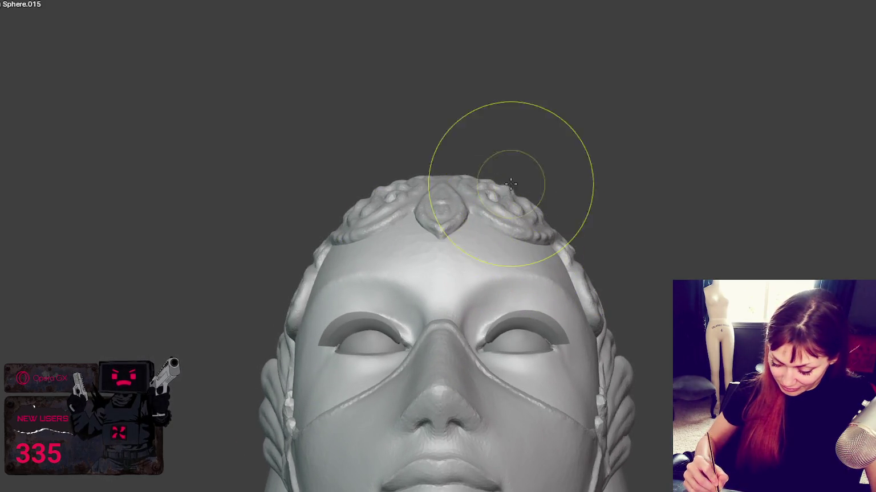
pyautogui.moveTo(511, 183)
pyautogui.mouseDown(button='middle')
pyautogui.moveTo(548, 226)
pyautogui.moveTo(600, 258)
pyautogui.moveTo(564, 214)
pyautogui.moveTo(587, 200)
pyautogui.moveTo(606, 201)
pyautogui.mouseUp(button='middle')
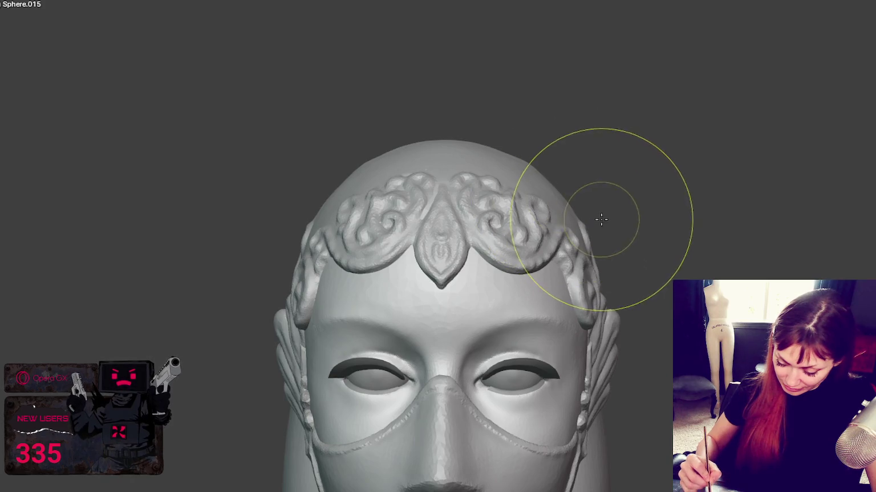
pyautogui.moveTo(586, 205)
pyautogui.mouseDown(button='middle')
pyautogui.moveTo(665, 245)
pyautogui.moveTo(688, 247)
pyautogui.moveTo(641, 245)
pyautogui.mouseUp(button='middle')
pyautogui.moveTo(667, 278); pyautogui.dragTo(644, 274, button='middle')
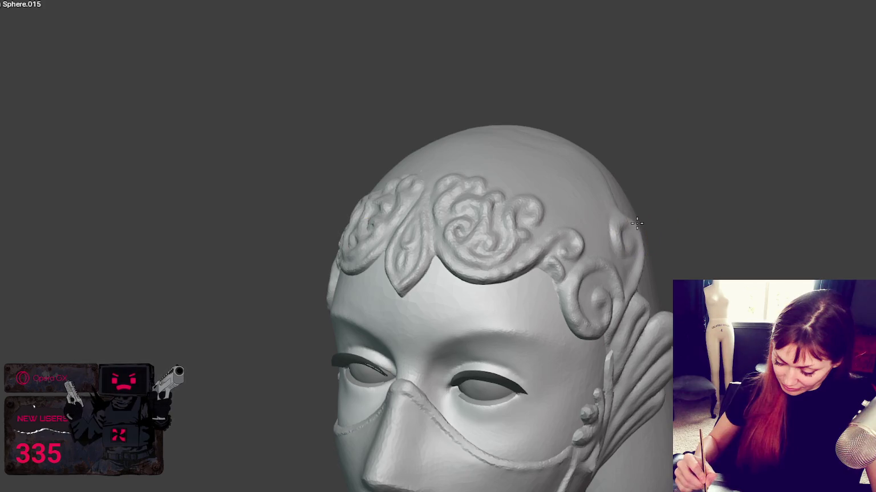
pyautogui.moveTo(657, 234); pyautogui.dragTo(665, 243, button='middle')
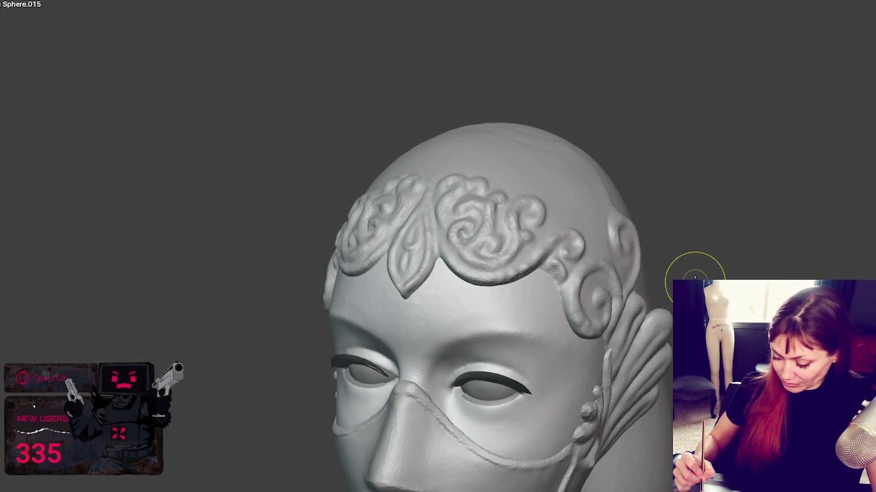
pyautogui.moveTo(694, 277); pyautogui.dragTo(661, 251, button='middle')
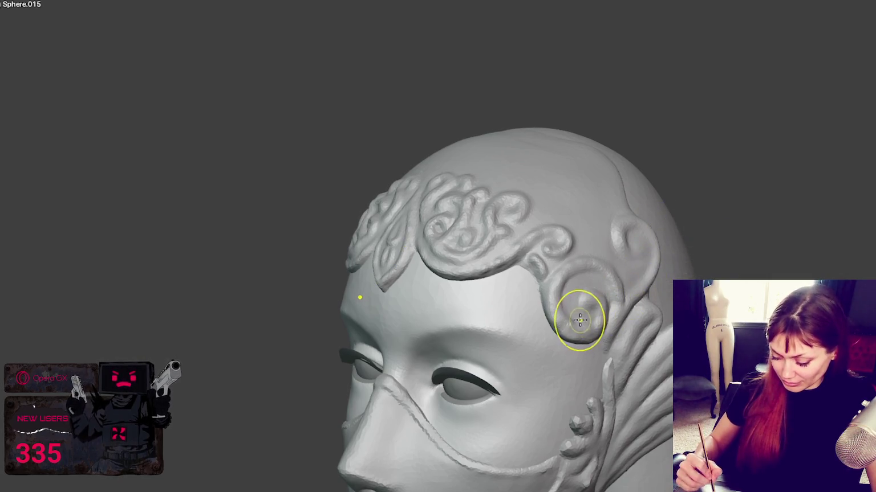
pyautogui.moveTo(569, 346); pyautogui.dragTo(577, 338, button='middle')
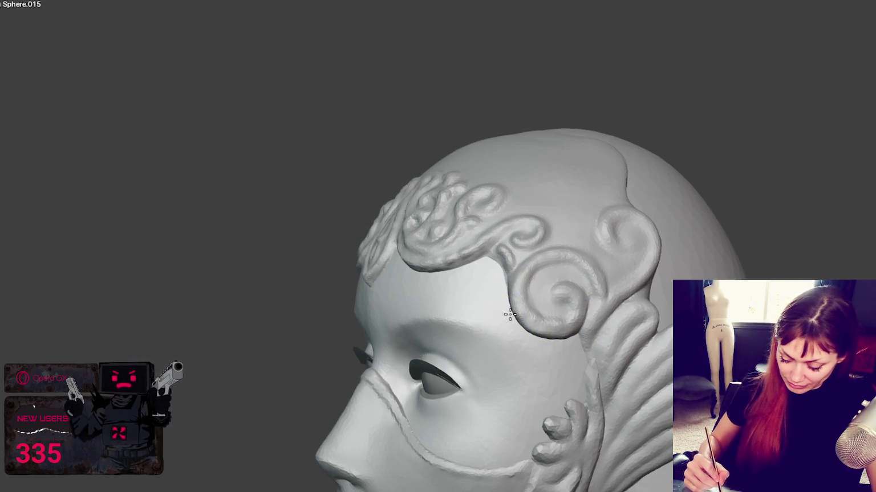
pyautogui.moveTo(587, 313); pyautogui.dragTo(643, 338, button='middle')
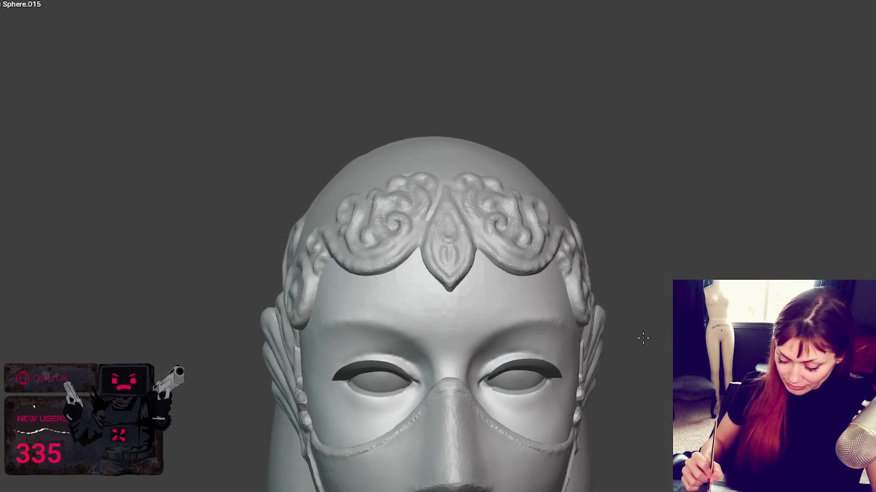
pyautogui.scroll(-3, 638, 322)
pyautogui.moveTo(639, 340)
pyautogui.keyDown('shift'); pyautogui.mouseDown(button='middle')
pyautogui.moveTo(636, 225)
pyautogui.moveTo(559, 299)
pyautogui.mouseUp(button='middle'); pyautogui.keyUp('shift')
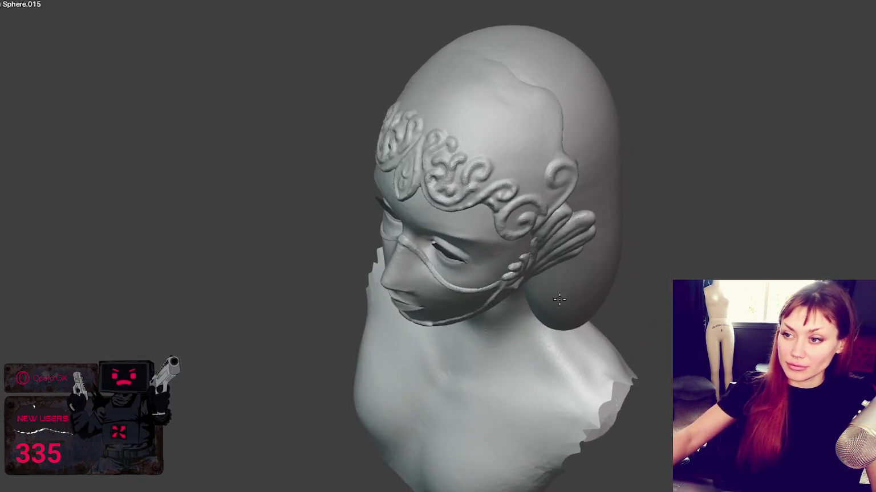
pyautogui.press('KP_1')
# Step: Orbit around the head and smooth and reshape the forehead swirl
pyautogui.press('ctrl+KP_3')
pyautogui.press('KP_1')
pyautogui.moveTo(418, 161)
pyautogui.mouseDown(button='middle')
pyautogui.moveTo(424, 171)
pyautogui.moveTo(544, 150)
pyautogui.mouseUp(button='middle')
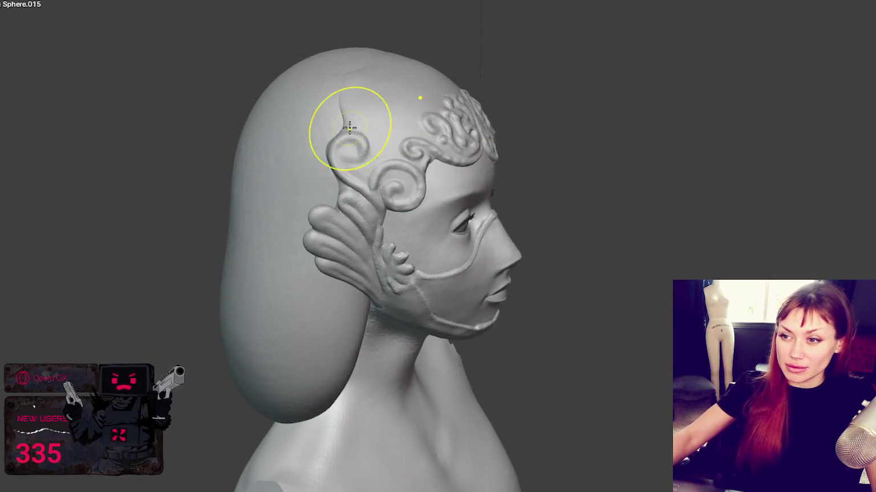
pyautogui.moveTo(410, 108)
pyautogui.mouseDown(button='middle')
pyautogui.moveTo(425, 84)
pyautogui.moveTo(348, 101)
pyautogui.moveTo(450, 131)
pyautogui.mouseUp(button='middle')
pyautogui.scroll(1, 625, 237)
pyautogui.scroll(2, 629, 238)
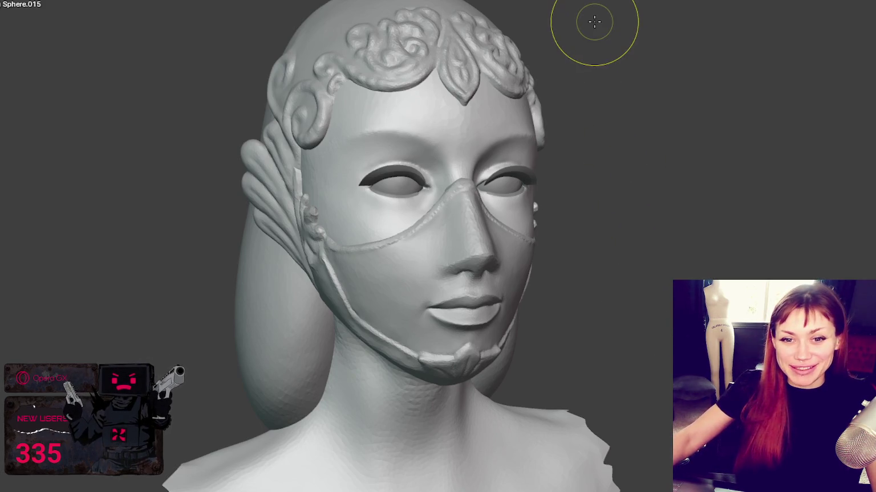
pyautogui.moveTo(588, 114)
pyautogui.mouseDown(button='middle')
pyautogui.moveTo(460, 137)
pyautogui.moveTo(441, 136)
pyautogui.moveTo(430, 122)
pyautogui.mouseUp(button='middle')
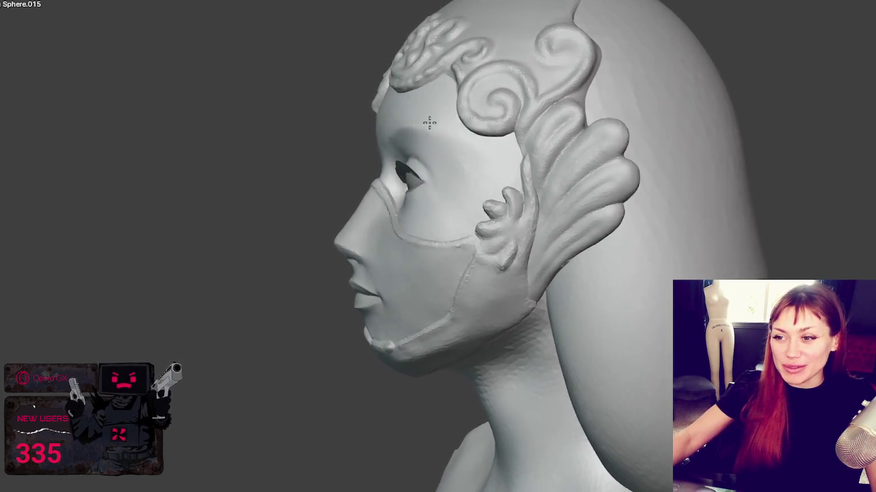
pyautogui.scroll(2, 274, 151)
pyautogui.moveTo(357, 147)
pyautogui.mouseDown(button='middle')
pyautogui.moveTo(376, 186)
pyautogui.moveTo(411, 218)
pyautogui.mouseUp(button='middle')
pyautogui.moveTo(412, 219)
pyautogui.mouseDown()
pyautogui.moveTo(505, 152)
pyautogui.moveTo(502, 172)
pyautogui.moveTo(522, 148)
pyautogui.moveTo(477, 227)
pyautogui.moveTo(461, 184)
pyautogui.moveTo(434, 187)
pyautogui.moveTo(488, 166)
pyautogui.moveTo(532, 201)
pyautogui.moveTo(473, 168)
pyautogui.moveTo(434, 199)
pyautogui.moveTo(456, 222)
pyautogui.mouseUp()
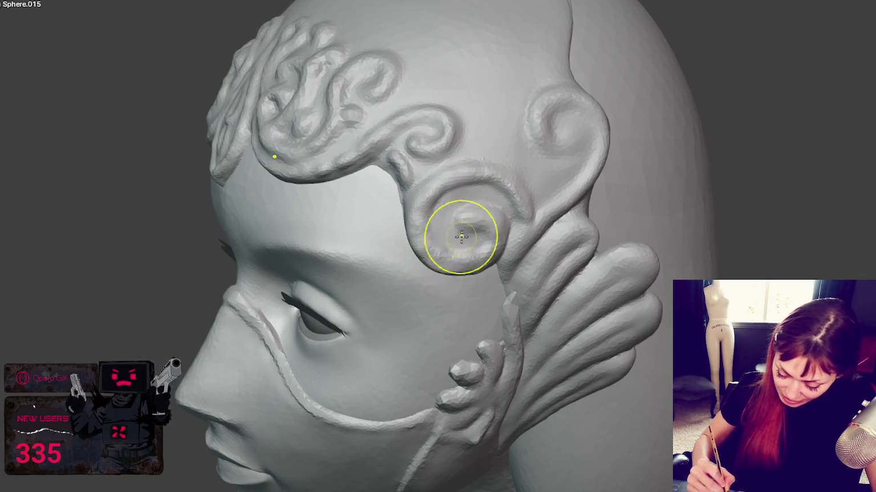
# Step: Smooth the spiral ornament on the side of the head, then enlarge the sculpting brush considerably
pyautogui.moveTo(462, 236); pyautogui.dragTo(465, 236, button='middle')
pyautogui.moveTo(477, 236)
pyautogui.mouseDown()
pyautogui.moveTo(479, 225)
pyautogui.moveTo(422, 194)
pyautogui.mouseUp()
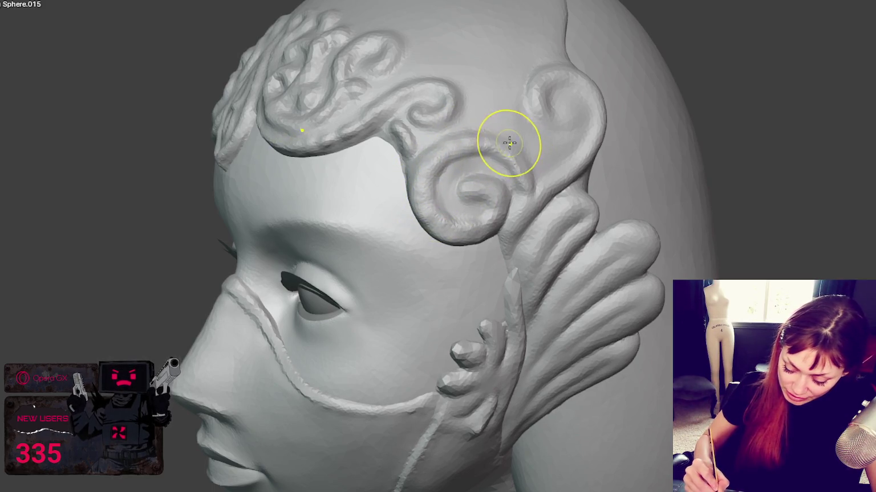
pyautogui.moveTo(502, 214); pyautogui.dragTo(491, 209, button='middle')
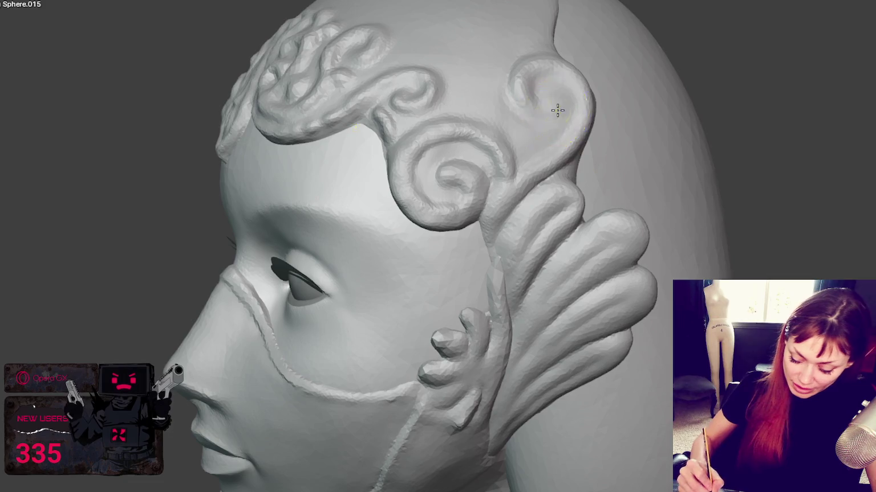
pyautogui.moveTo(654, 131)
pyautogui.mouseDown(button='middle')
pyautogui.moveTo(670, 203)
pyautogui.moveTo(710, 216)
pyautogui.moveTo(776, 190)
pyautogui.mouseUp(button='middle')
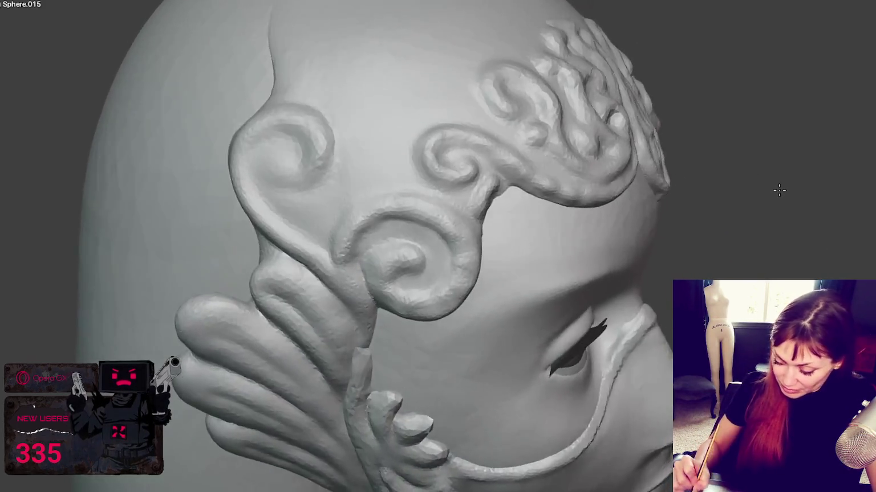
pyautogui.moveTo(758, 133)
pyautogui.mouseDown(button='middle')
pyautogui.moveTo(633, 93)
pyautogui.moveTo(450, 139)
pyautogui.mouseUp(button='middle')
pyautogui.press('f')
pyautogui.click(679, 98)
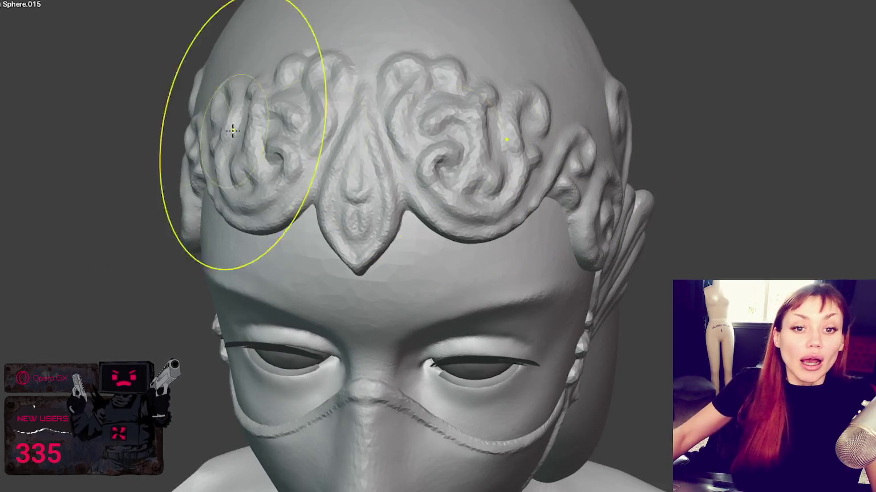
# Step: Orbit to a frontal view of the head and shrink the brush to a much smaller size
pyautogui.scroll(-3, 438, 246)
pyautogui.moveTo(451, 171); pyautogui.dragTo(579, 226, button='middle')
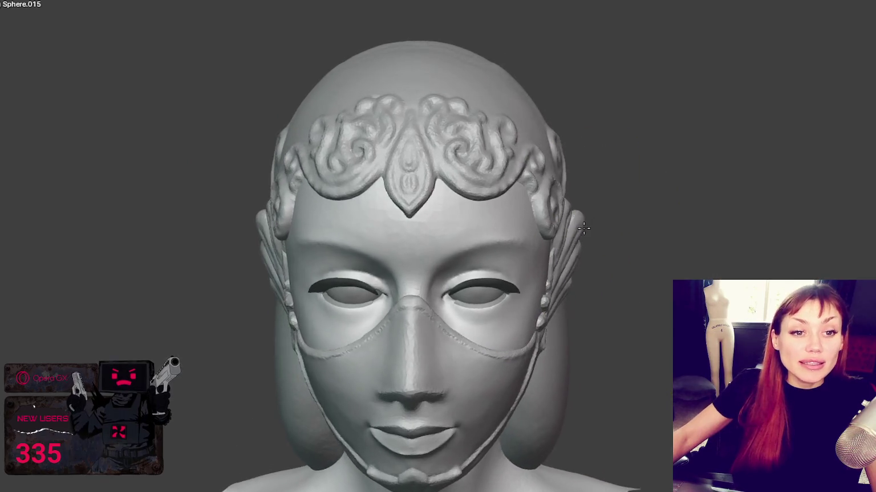
pyautogui.scroll(4, 578, 225)
pyautogui.scroll(5, 430, 285)
pyautogui.scroll(-2, 422, 273)
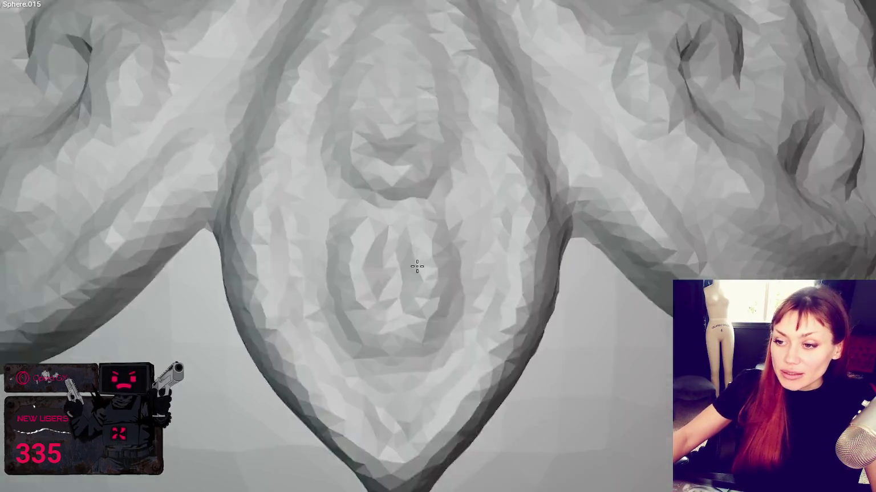
pyautogui.scroll(-2, 416, 262)
pyautogui.press('f')
pyautogui.click(439, 197)
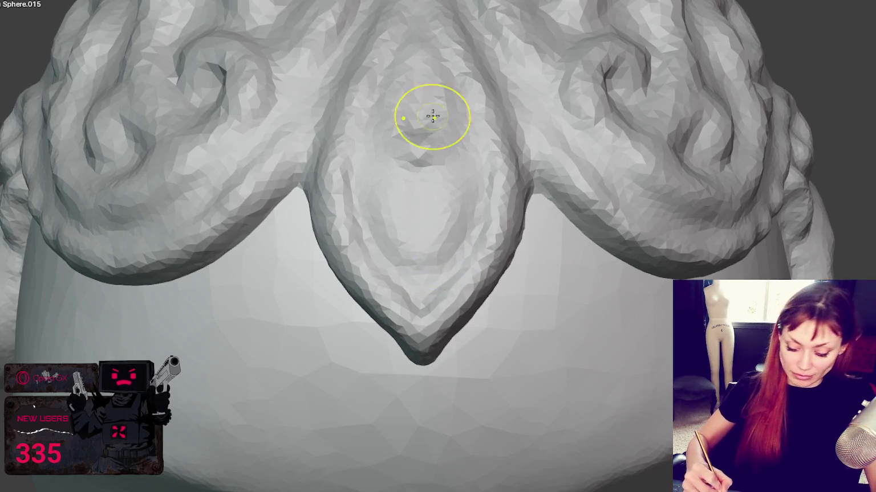
# Step: Crease and sharpen the central leaf's right edge, deepening the crease
pyautogui.scroll(4, 292, 126)
pyautogui.scroll(-4, 292, 126)
pyautogui.press('f')
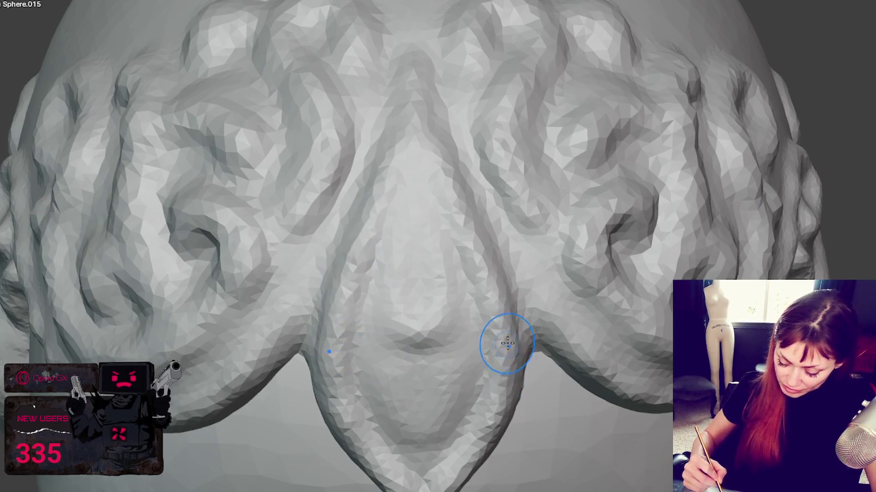
pyautogui.moveTo(496, 357); pyautogui.dragTo(478, 457)
pyautogui.moveTo(488, 416)
pyautogui.mouseDown()
pyautogui.moveTo(450, 469)
pyautogui.moveTo(488, 306)
pyautogui.moveTo(434, 475)
pyautogui.mouseUp()
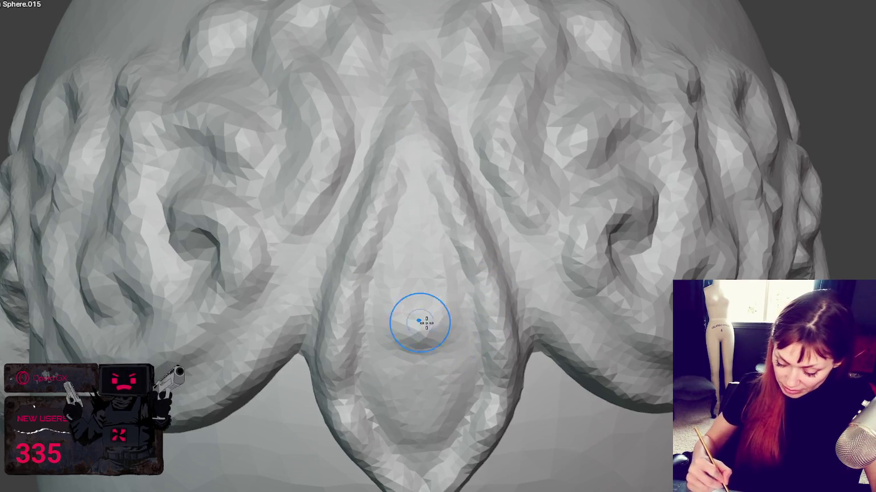
pyautogui.moveTo(372, 356); pyautogui.dragTo(445, 319, button='middle')
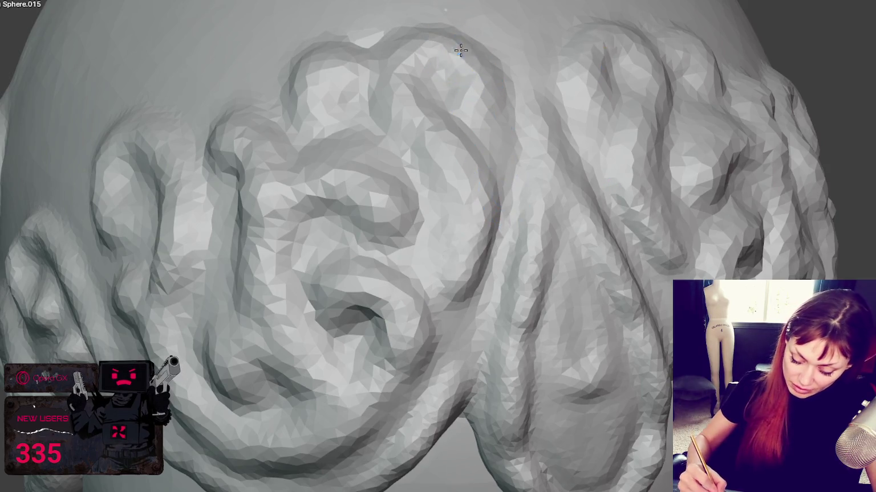
# Step: Sculpt a new looped ridge beside and left of the side spiral
pyautogui.moveTo(149, 135)
pyautogui.mouseDown(button='middle')
pyautogui.moveTo(274, 278)
pyautogui.moveTo(170, 234)
pyautogui.moveTo(178, 313)
pyautogui.mouseUp(button='middle')
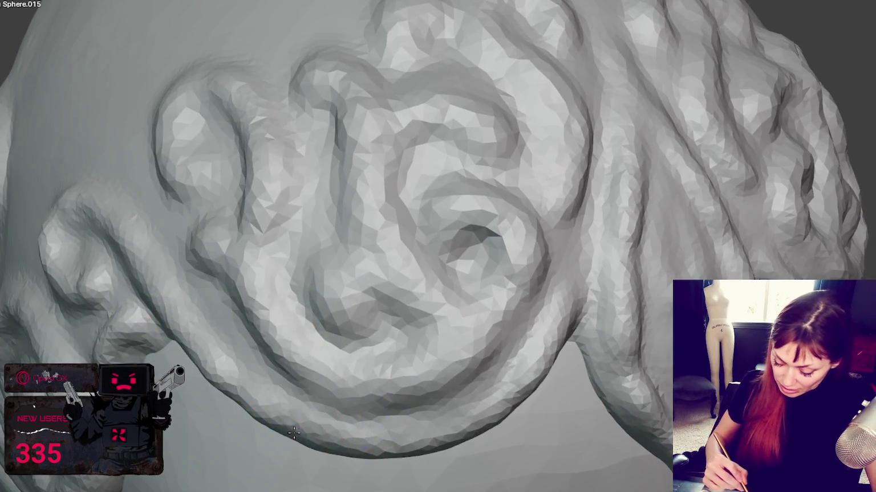
pyautogui.moveTo(469, 313); pyautogui.dragTo(234, 264, button='middle')
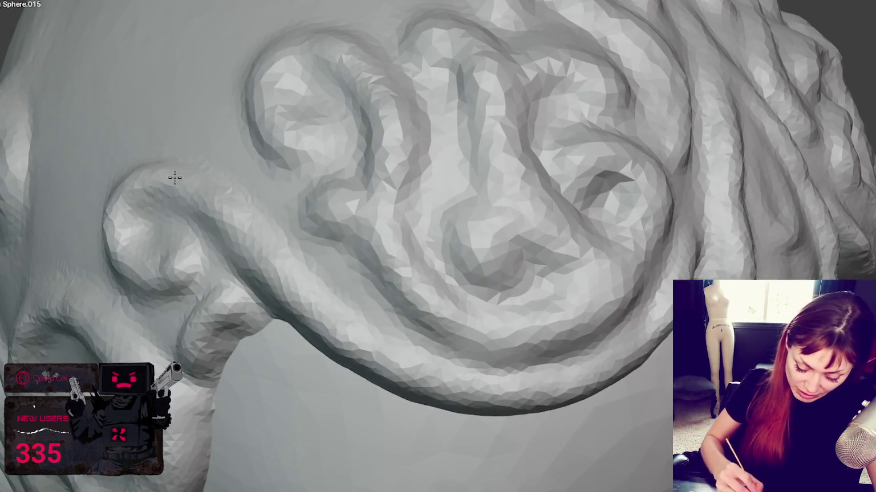
pyautogui.moveTo(234, 229); pyautogui.dragTo(365, 229, button='middle')
pyautogui.moveTo(318, 313)
pyautogui.mouseDown()
pyautogui.moveTo(367, 336)
pyautogui.moveTo(244, 303)
pyautogui.moveTo(277, 318)
pyautogui.mouseUp()
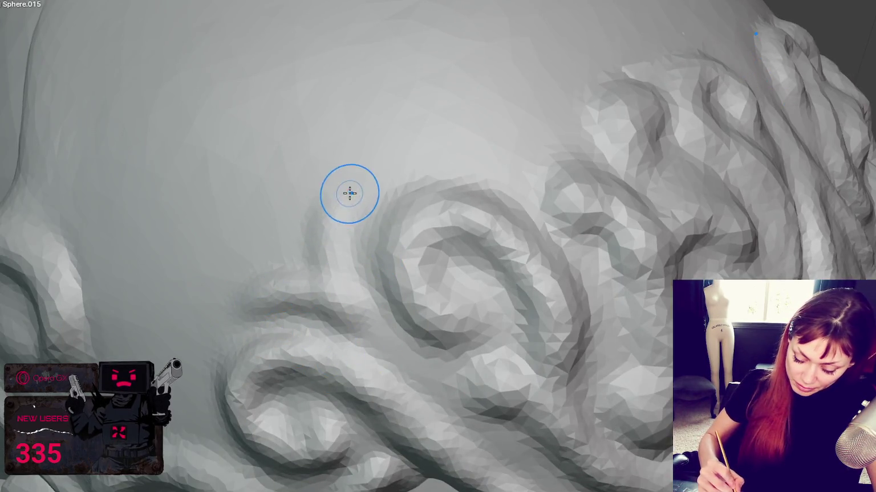
pyautogui.moveTo(445, 154); pyautogui.dragTo(457, 252, button='middle')
pyautogui.moveTo(457, 252); pyautogui.dragTo(454, 244)
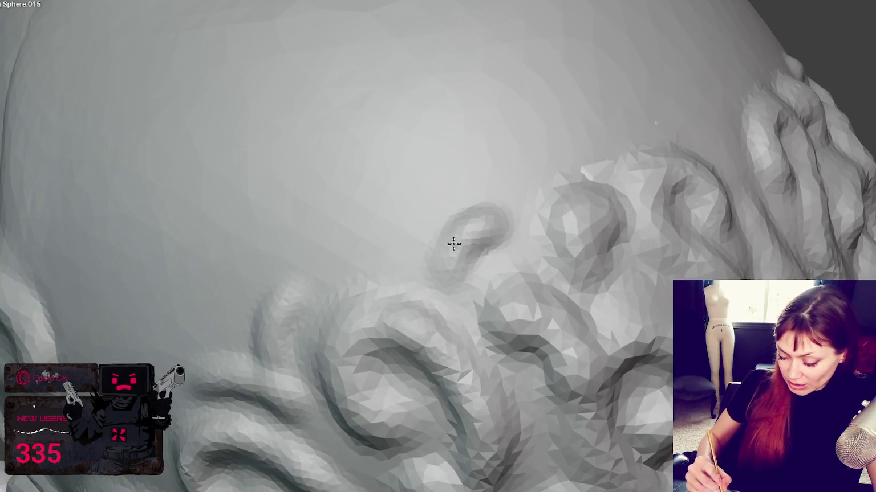
# Step: Extend the outer ridge from the loop up and across to the folds, then view from the front
pyautogui.moveTo(611, 234); pyautogui.dragTo(453, 313, button='middle')
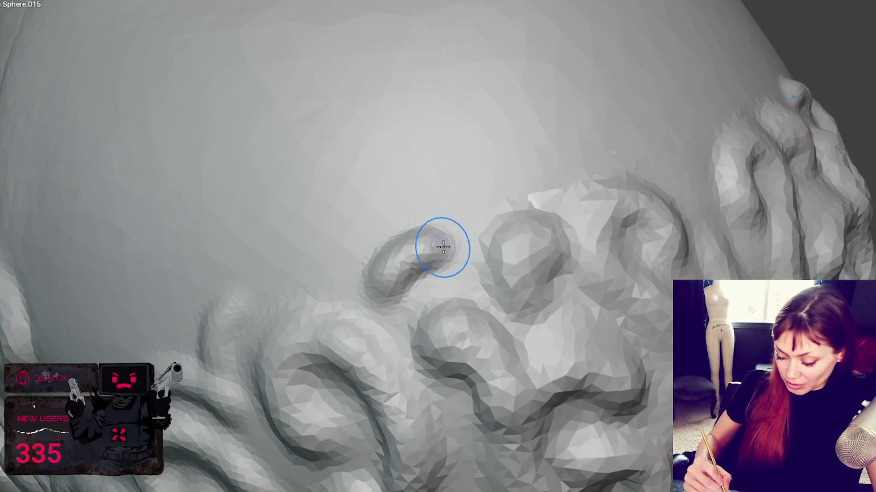
pyautogui.moveTo(449, 220)
pyautogui.mouseDown()
pyautogui.moveTo(581, 166)
pyautogui.moveTo(597, 143)
pyautogui.mouseUp()
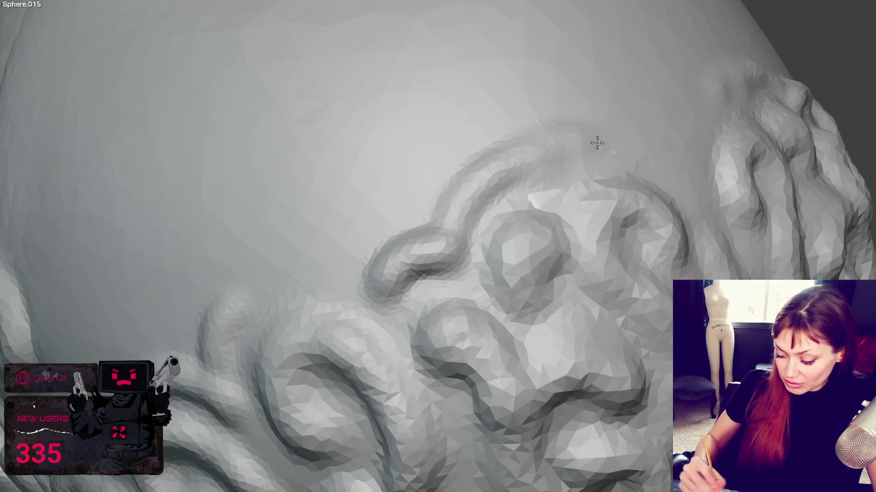
pyautogui.moveTo(438, 235); pyautogui.dragTo(736, 108)
pyautogui.moveTo(439, 217); pyautogui.dragTo(736, 106)
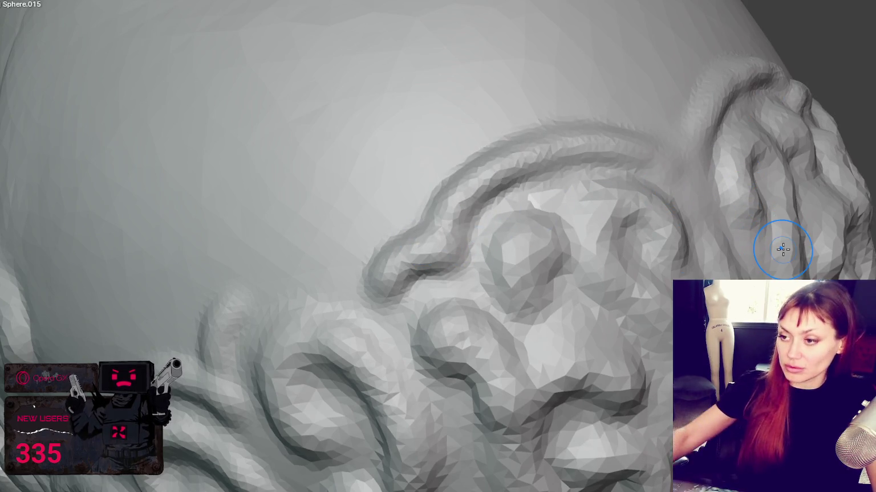
pyautogui.press('KP_1')
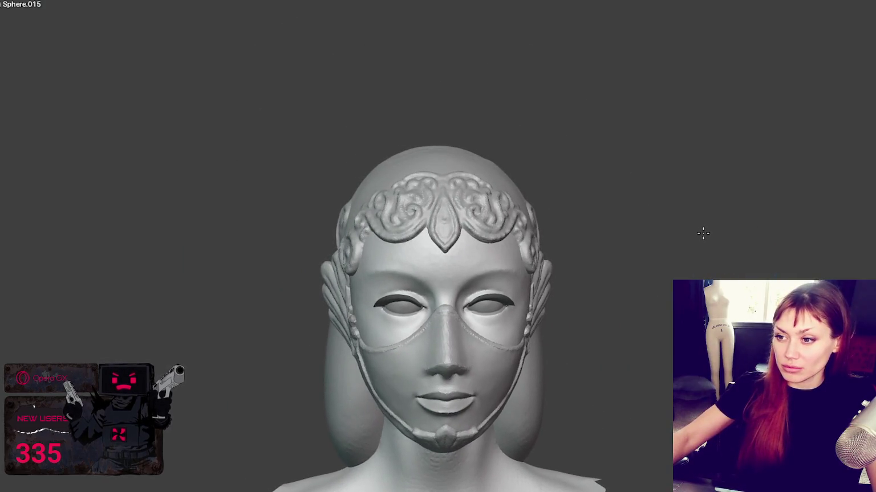
# Step: Add a crease along the central leaf's right edge
pyautogui.scroll(1, 489, 243)
pyautogui.scroll(5, 489, 240)
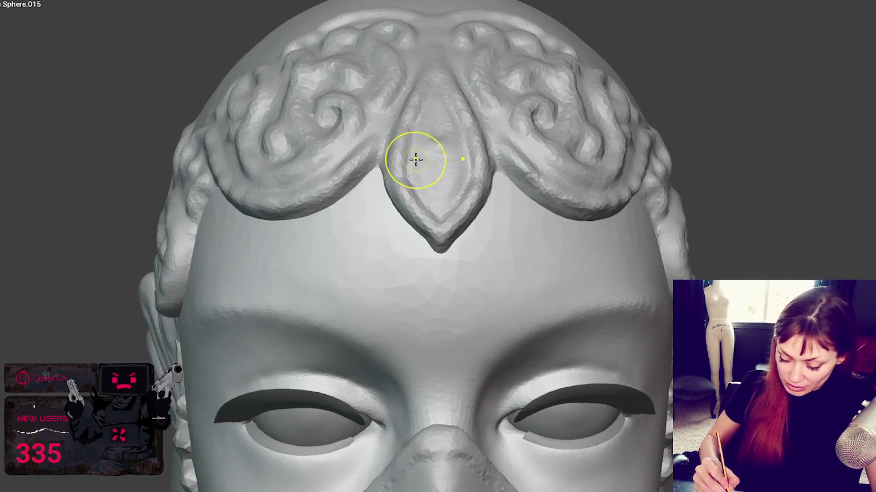
pyautogui.moveTo(435, 150); pyautogui.dragTo(489, 146)
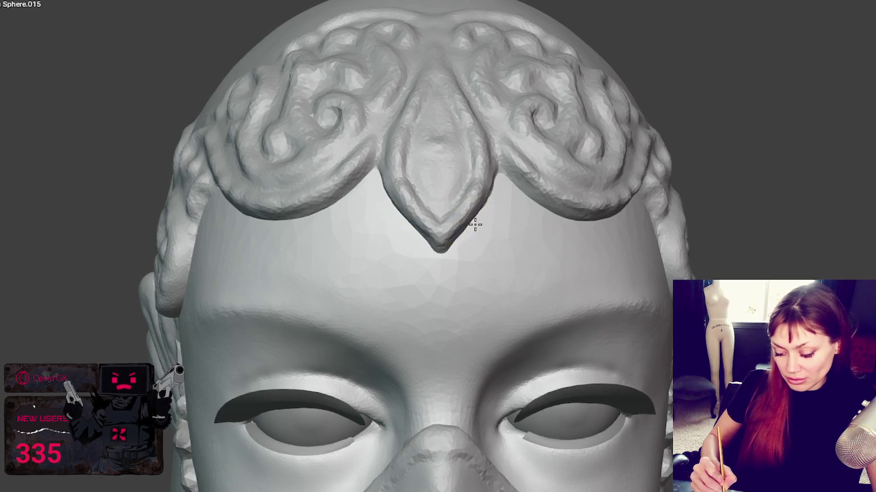
pyautogui.scroll(-2, 465, 228)
pyautogui.scroll(-3, 512, 190)
pyautogui.scroll(-1, 582, 264)
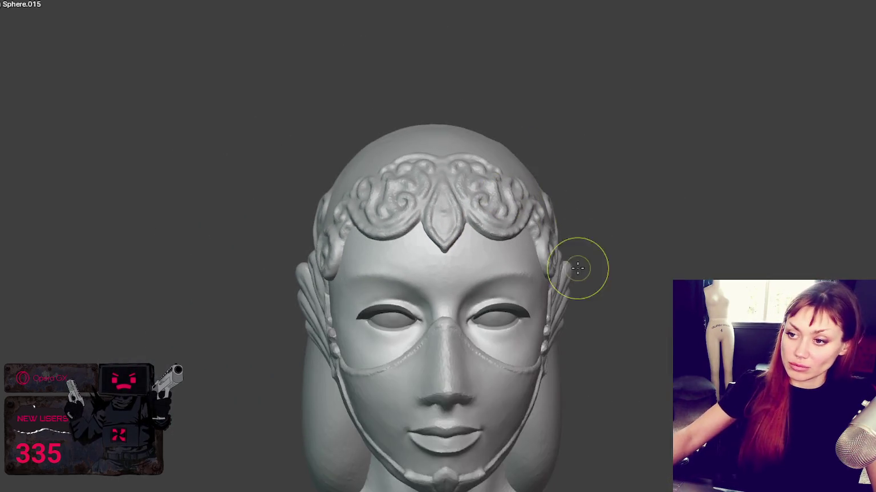
pyautogui.scroll(1, 582, 189)
# Step: Inspect the circlet from a left three-quarter view, then return to the front
pyautogui.moveTo(582, 190)
pyautogui.mouseDown(button='middle')
pyautogui.moveTo(487, 177)
pyautogui.moveTo(653, 177)
pyautogui.moveTo(553, 181)
pyautogui.moveTo(465, 164)
pyautogui.mouseUp(button='middle')
pyautogui.scroll(3, 453, 309)
pyautogui.scroll(3, 513, 302)
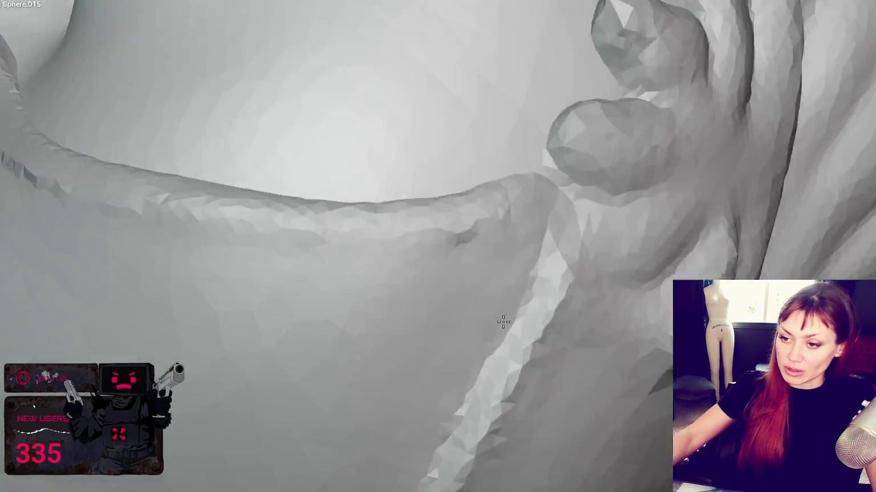
pyautogui.scroll(1, 542, 299)
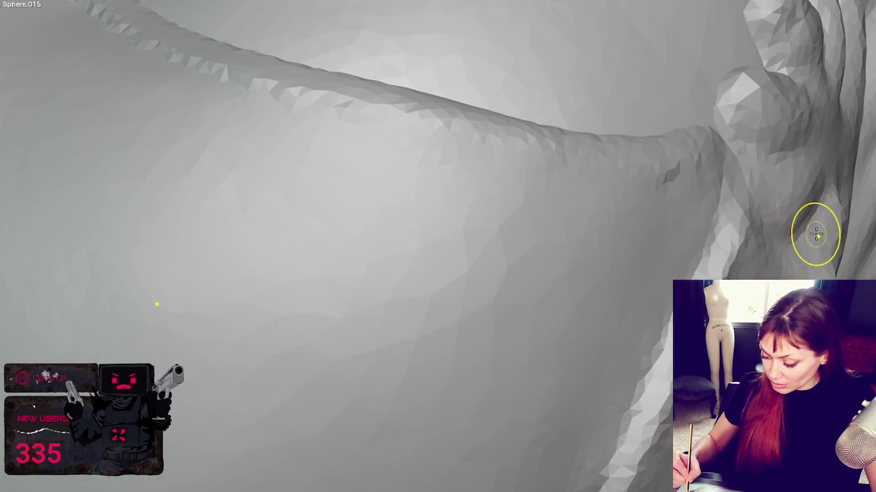
pyautogui.scroll(-2, 781, 211)
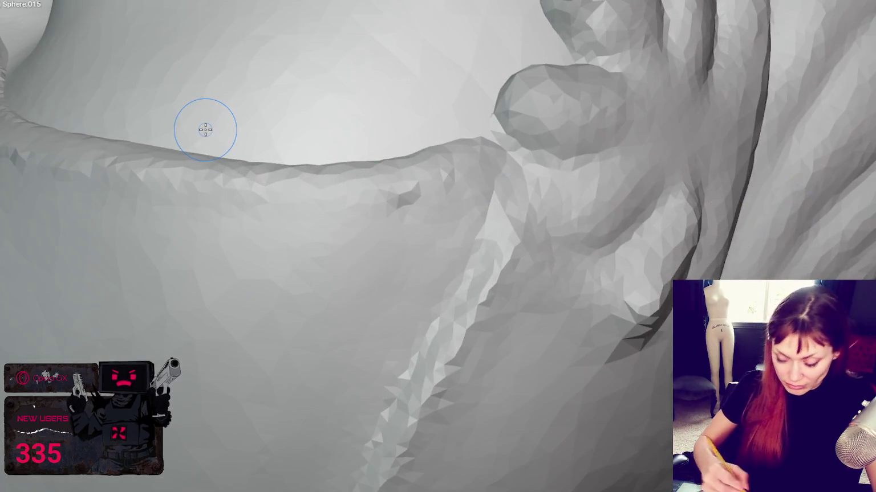
pyautogui.scroll(-8, 240, 166)
pyautogui.moveTo(284, 204); pyautogui.dragTo(411, 213, button='middle')
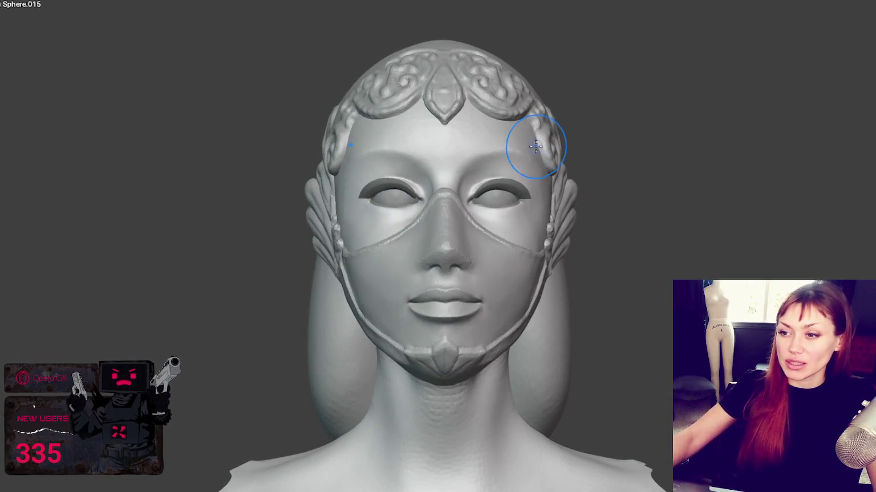
pyautogui.moveTo(536, 125)
pyautogui.mouseDown(button='middle')
pyautogui.moveTo(625, 122)
pyautogui.moveTo(598, 127)
pyautogui.mouseUp(button='middle')
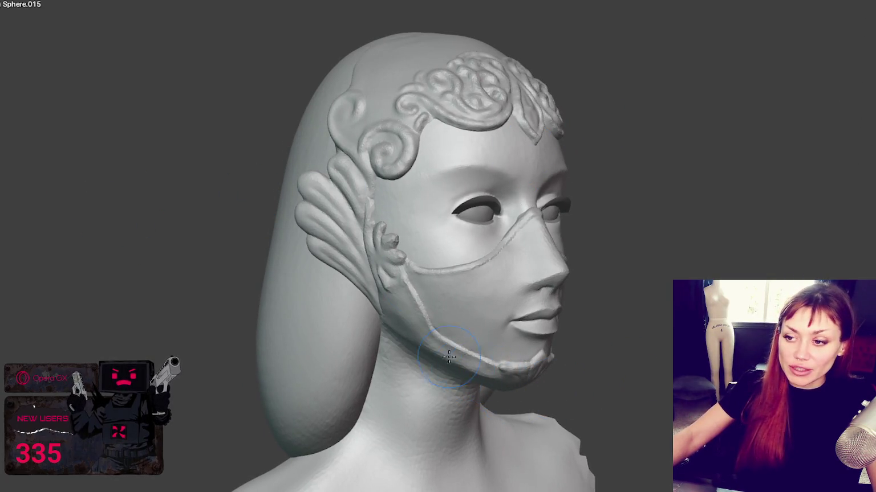
pyautogui.moveTo(327, 208)
pyautogui.mouseDown(button='middle')
pyautogui.moveTo(518, 123)
pyautogui.moveTo(426, 156)
pyautogui.moveTo(399, 194)
pyautogui.moveTo(552, 206)
pyautogui.moveTo(586, 227)
pyautogui.mouseUp(button='middle')
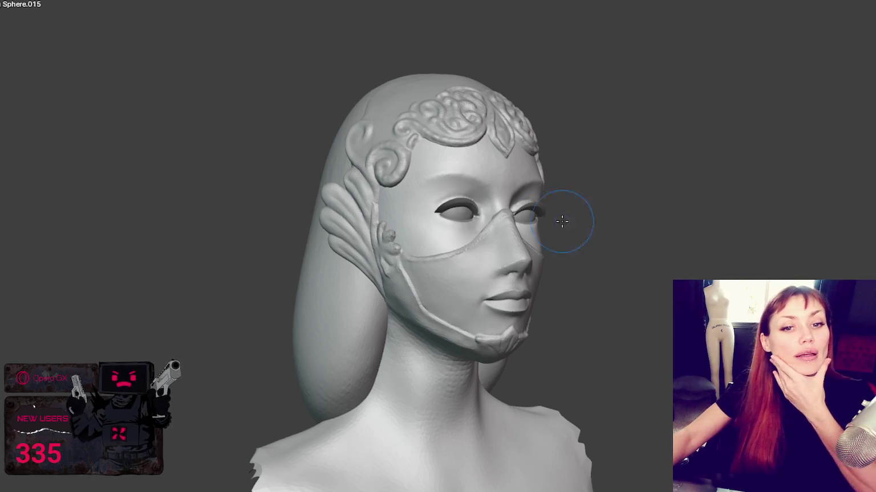